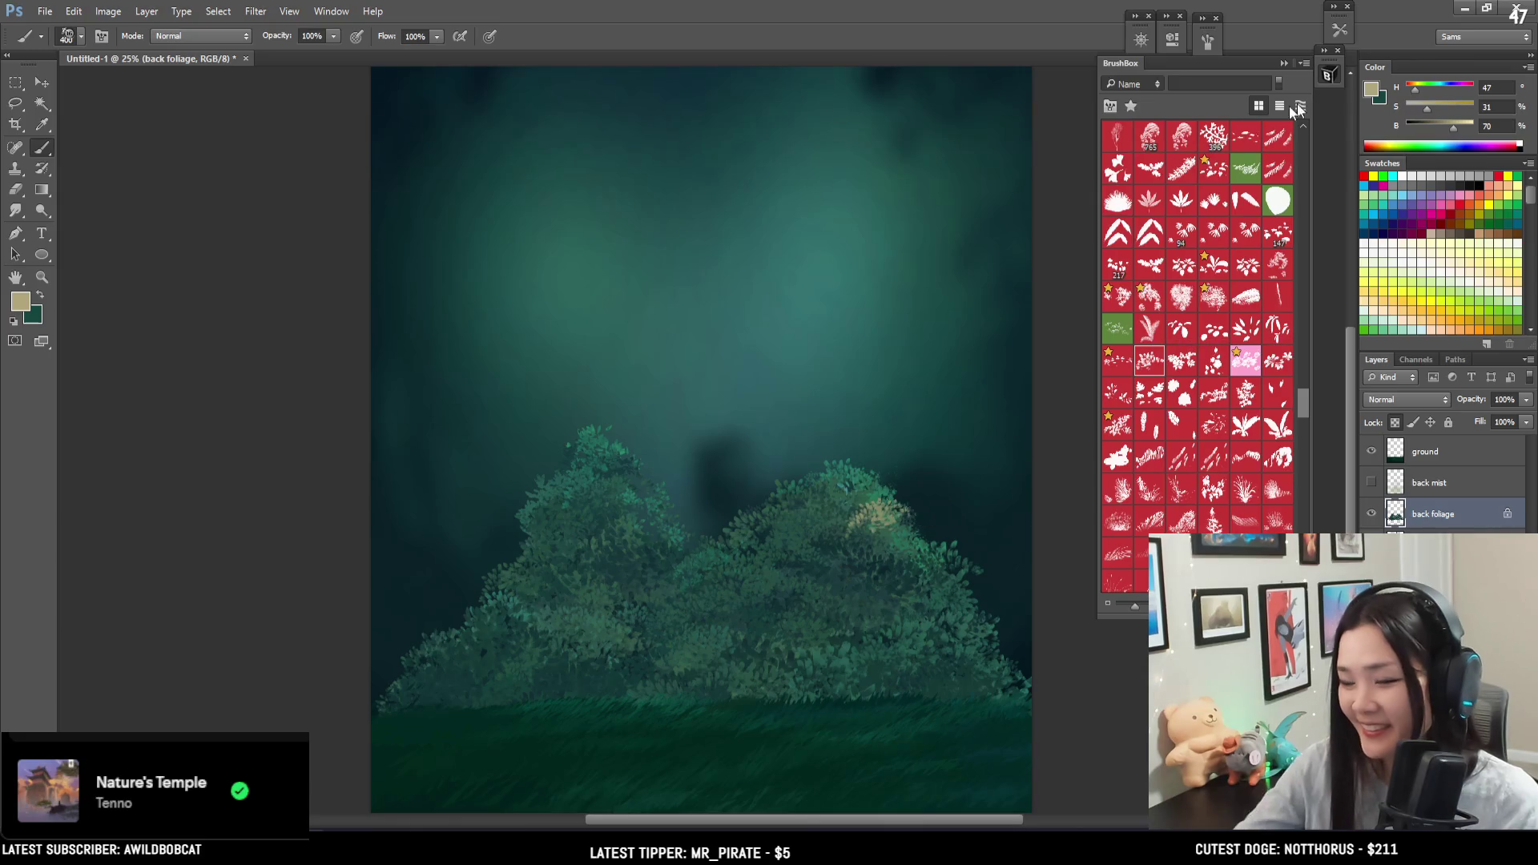
# - Darken the tan colour slightly and paint highlight leaves across the right bush's top
pyautogui.moveTo(1449, 130); pyautogui.dragTo(1443, 128)
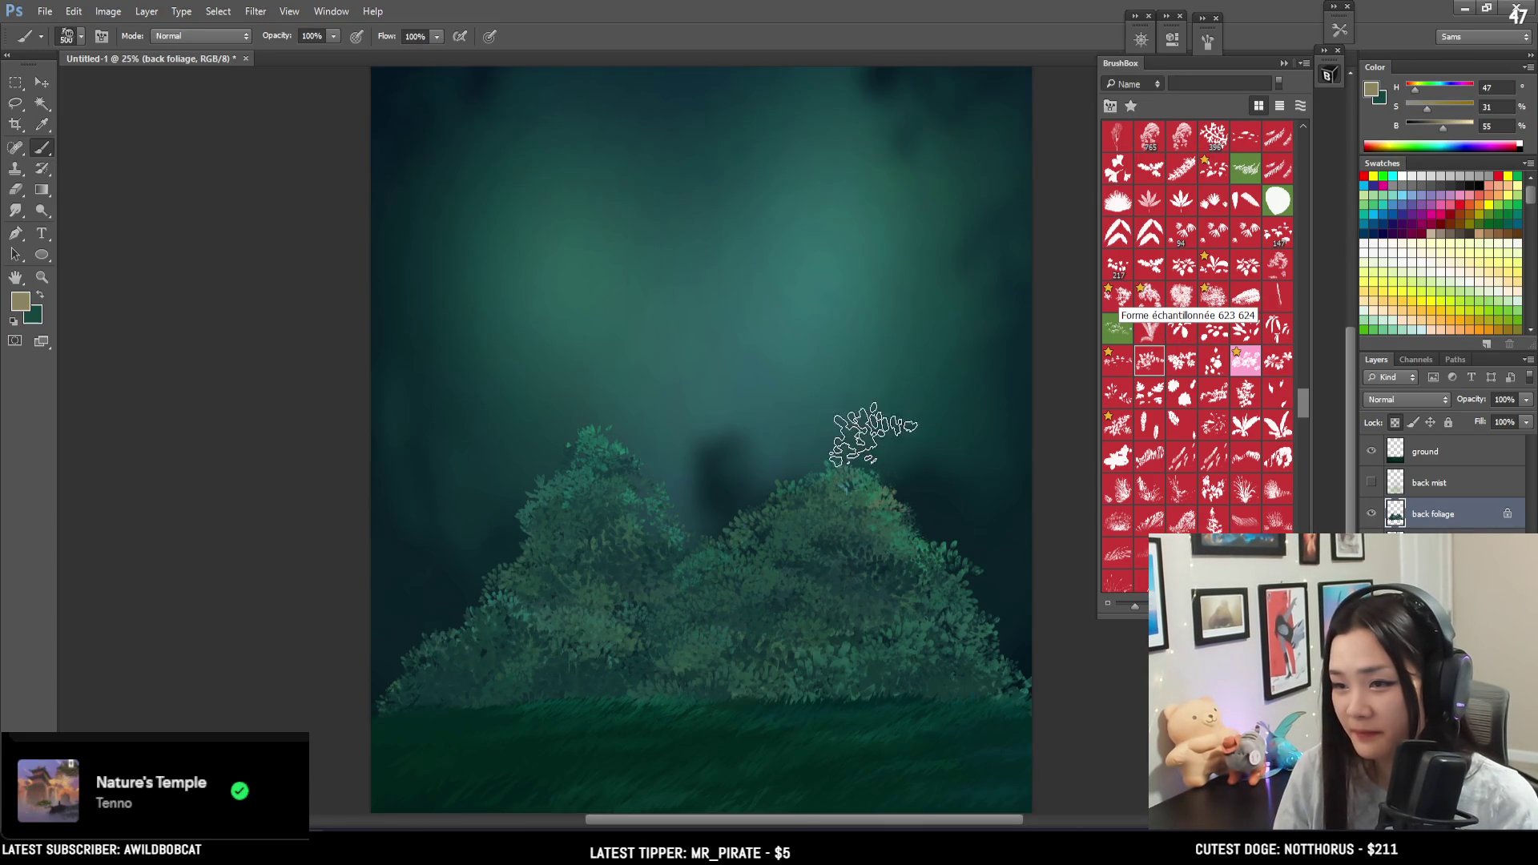
pyautogui.moveTo(789, 515)
pyautogui.mouseDown()
pyautogui.moveTo(954, 492)
pyautogui.moveTo(824, 516)
pyautogui.mouseUp()
pyautogui.press('[')
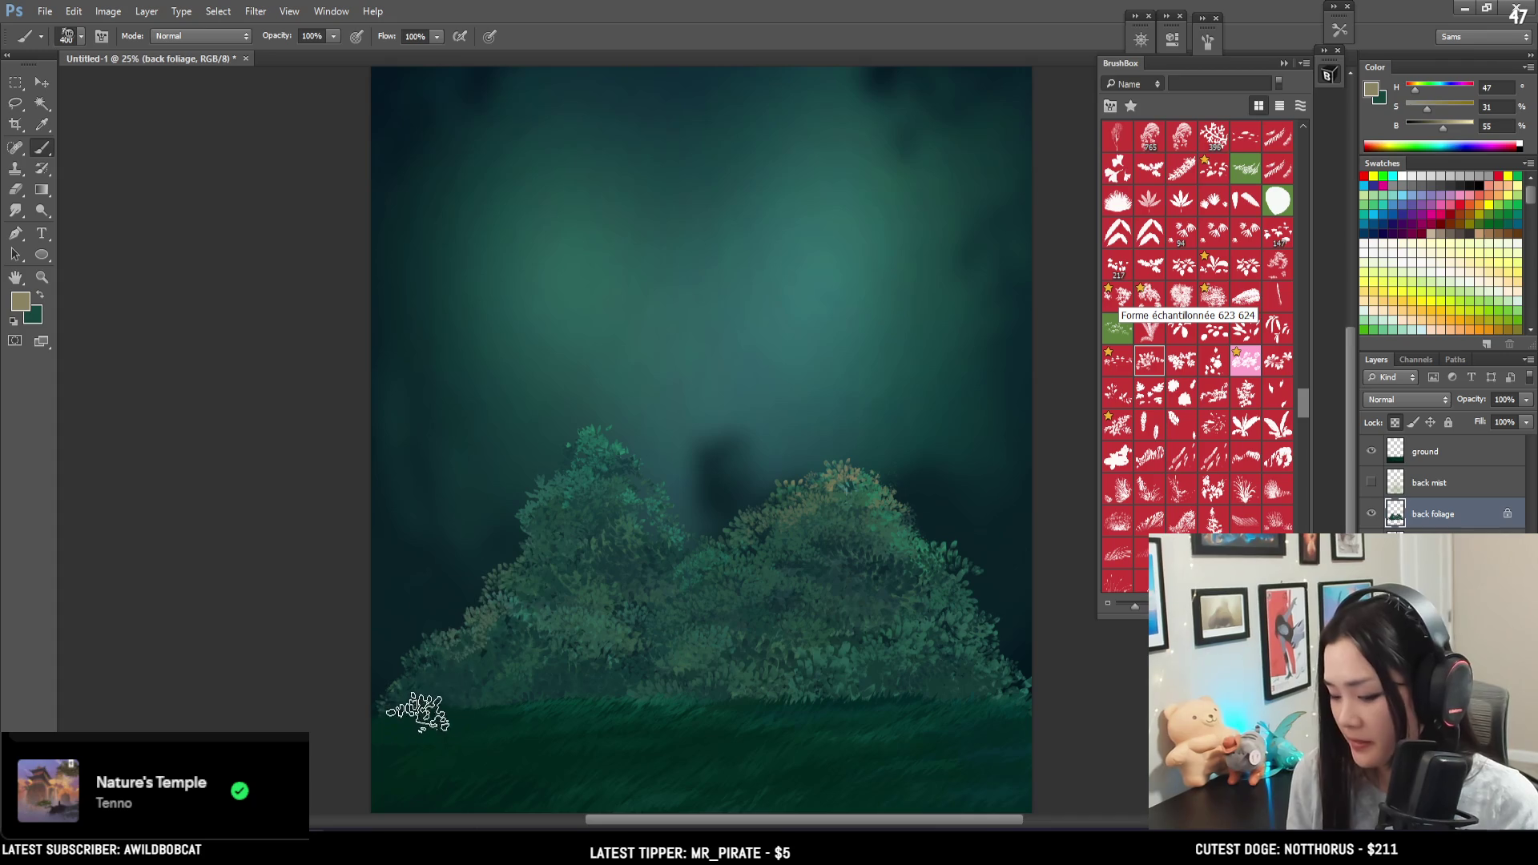
pyautogui.press(']')
pyautogui.press(']')
# - Paint tan foliage along the left bush's base and crown, resizing the brush between 300 and 500
pyautogui.moveTo(446, 635)
pyautogui.mouseDown()
pyautogui.moveTo(584, 705)
pyautogui.moveTo(464, 635)
pyautogui.mouseUp()
pyautogui.click(618, 549)
pyautogui.press('[')
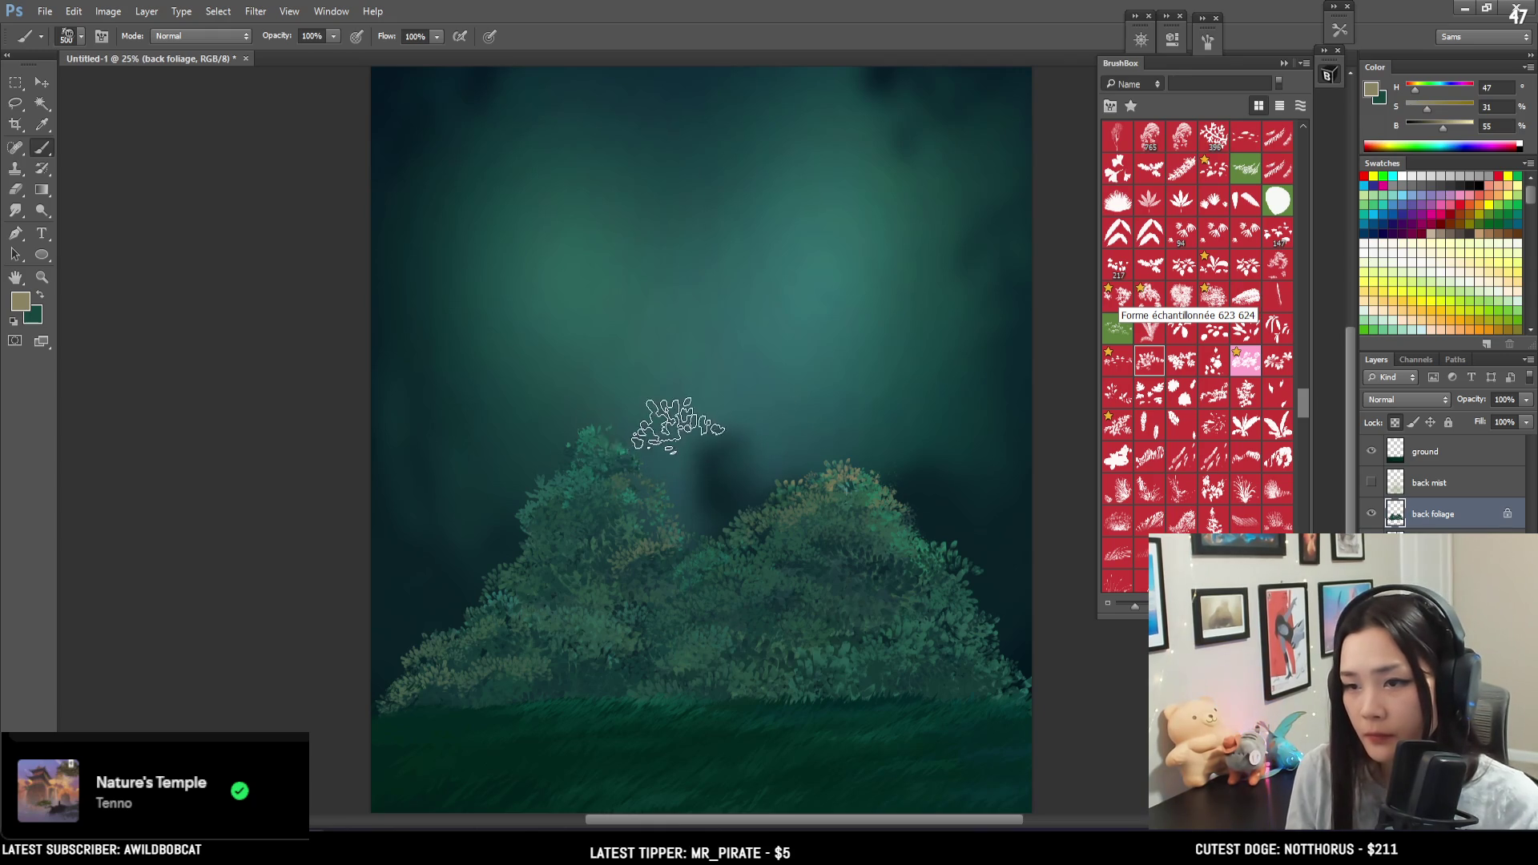
pyautogui.press('[')
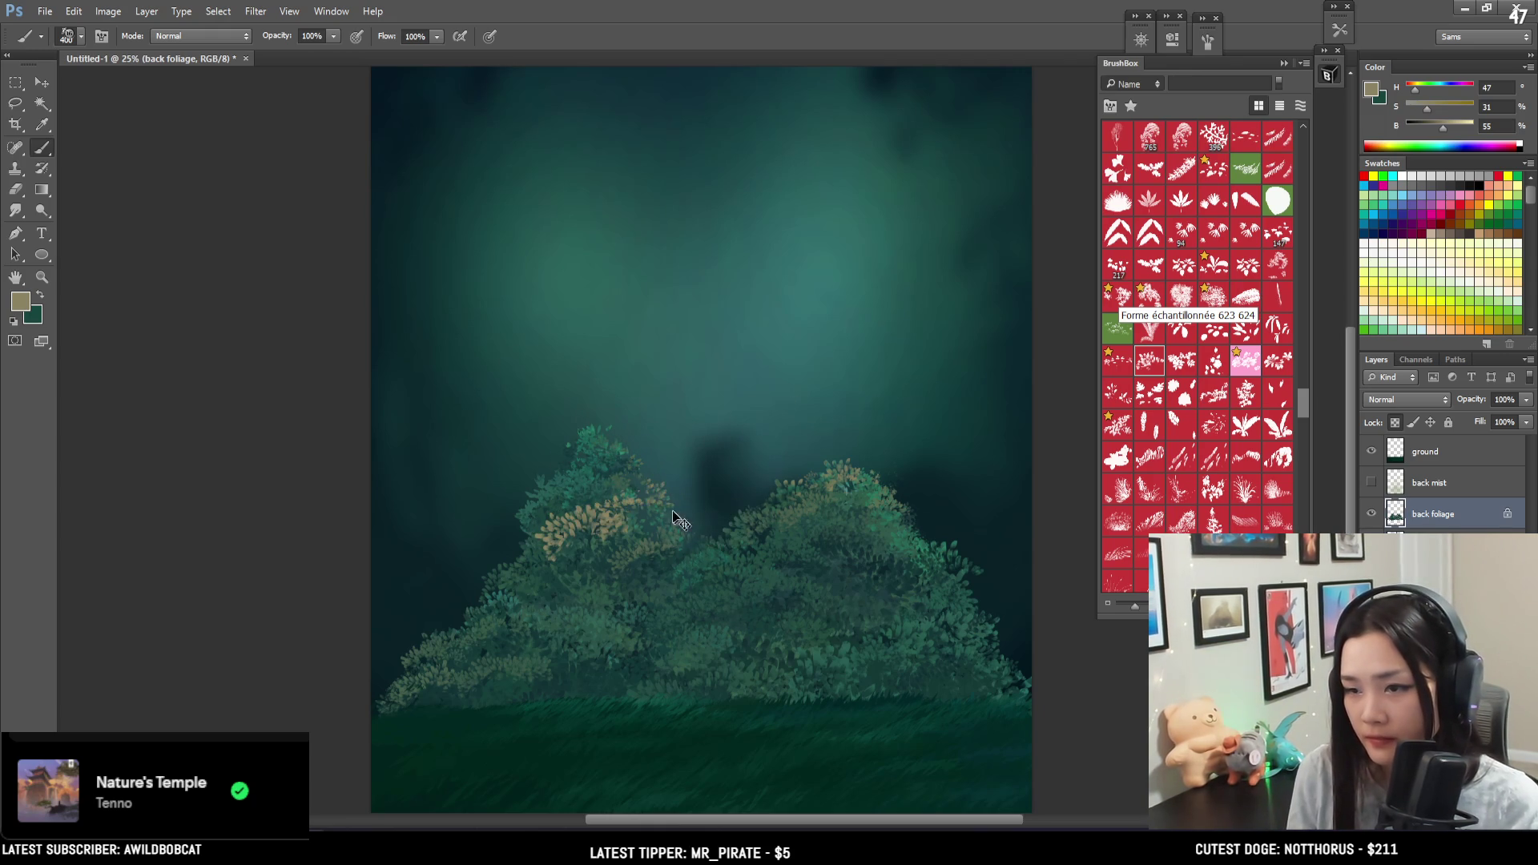
pyautogui.press('[')
pyautogui.press(']')
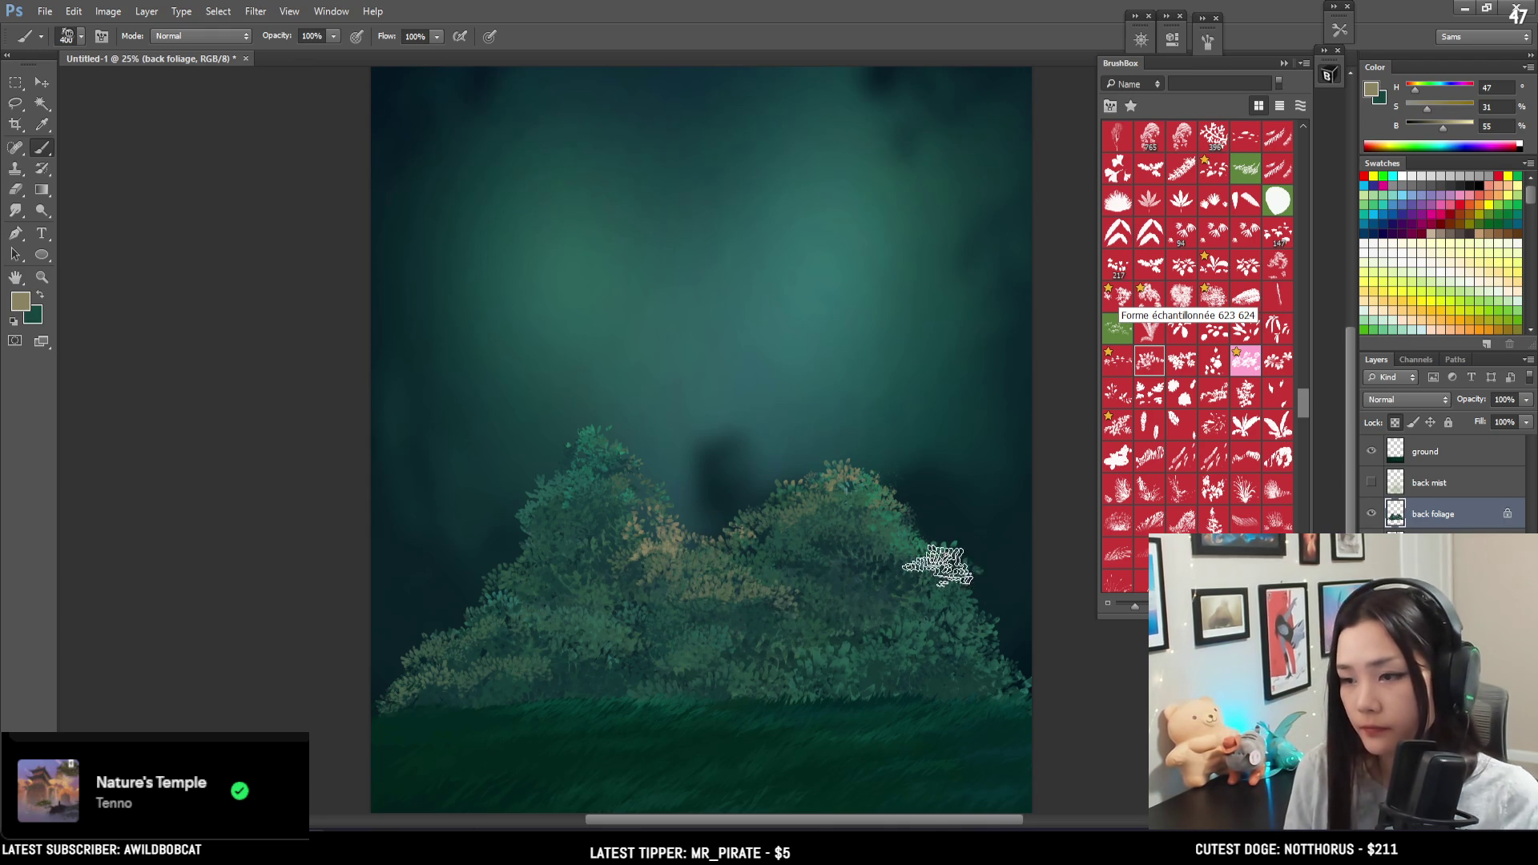
# - Sample dark teal and muted green from the bushes with the brush at size 200
pyautogui.hotkey('ctrl', '-')
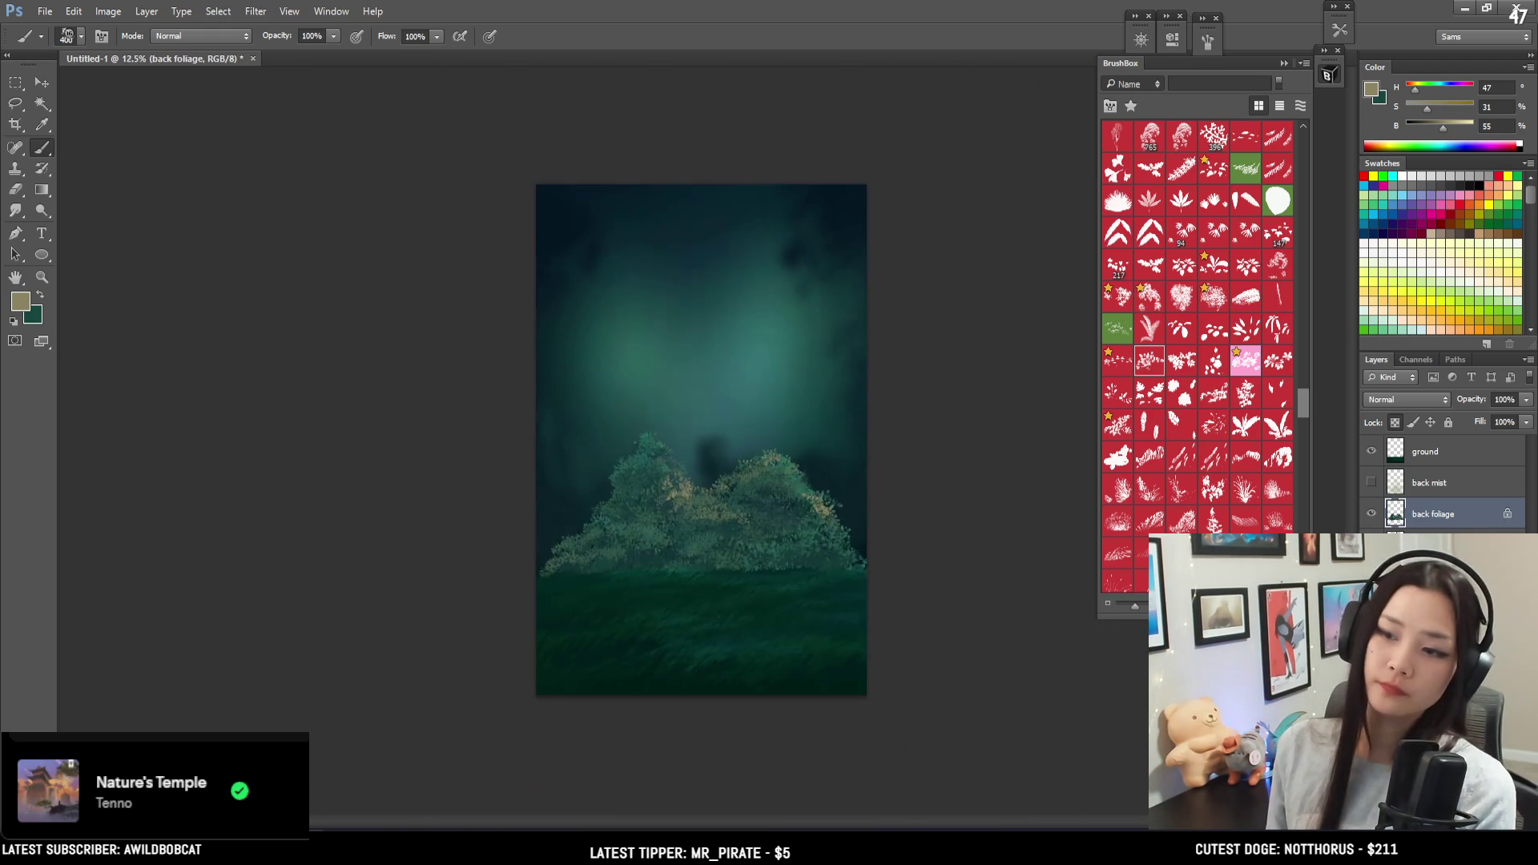
pyautogui.press('[')
pyautogui.press('[')
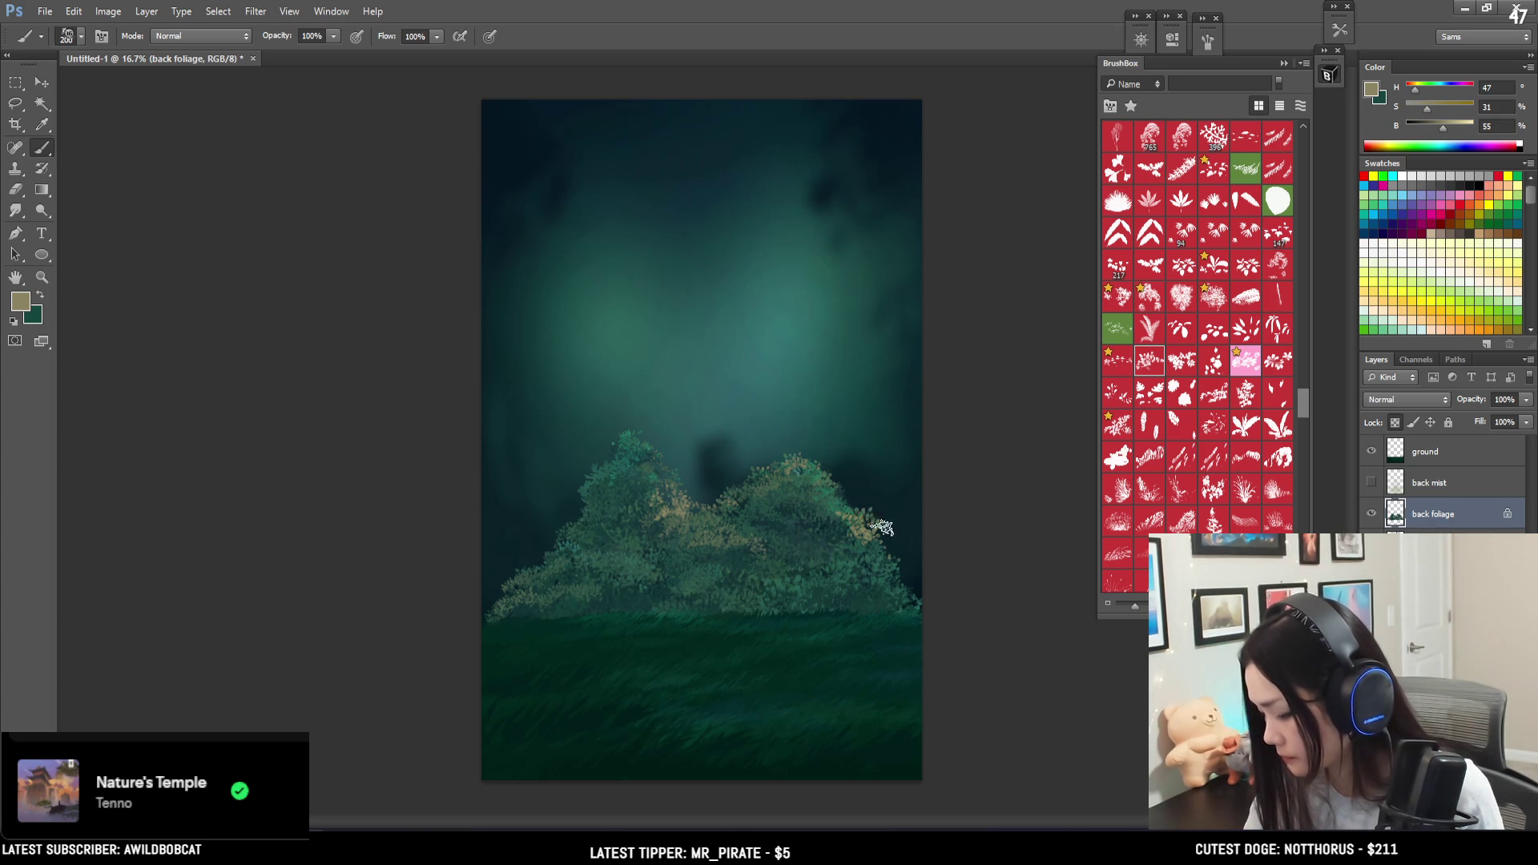
pyautogui.keyDown('alt'); pyautogui.click(783, 508); pyautogui.keyUp('alt')
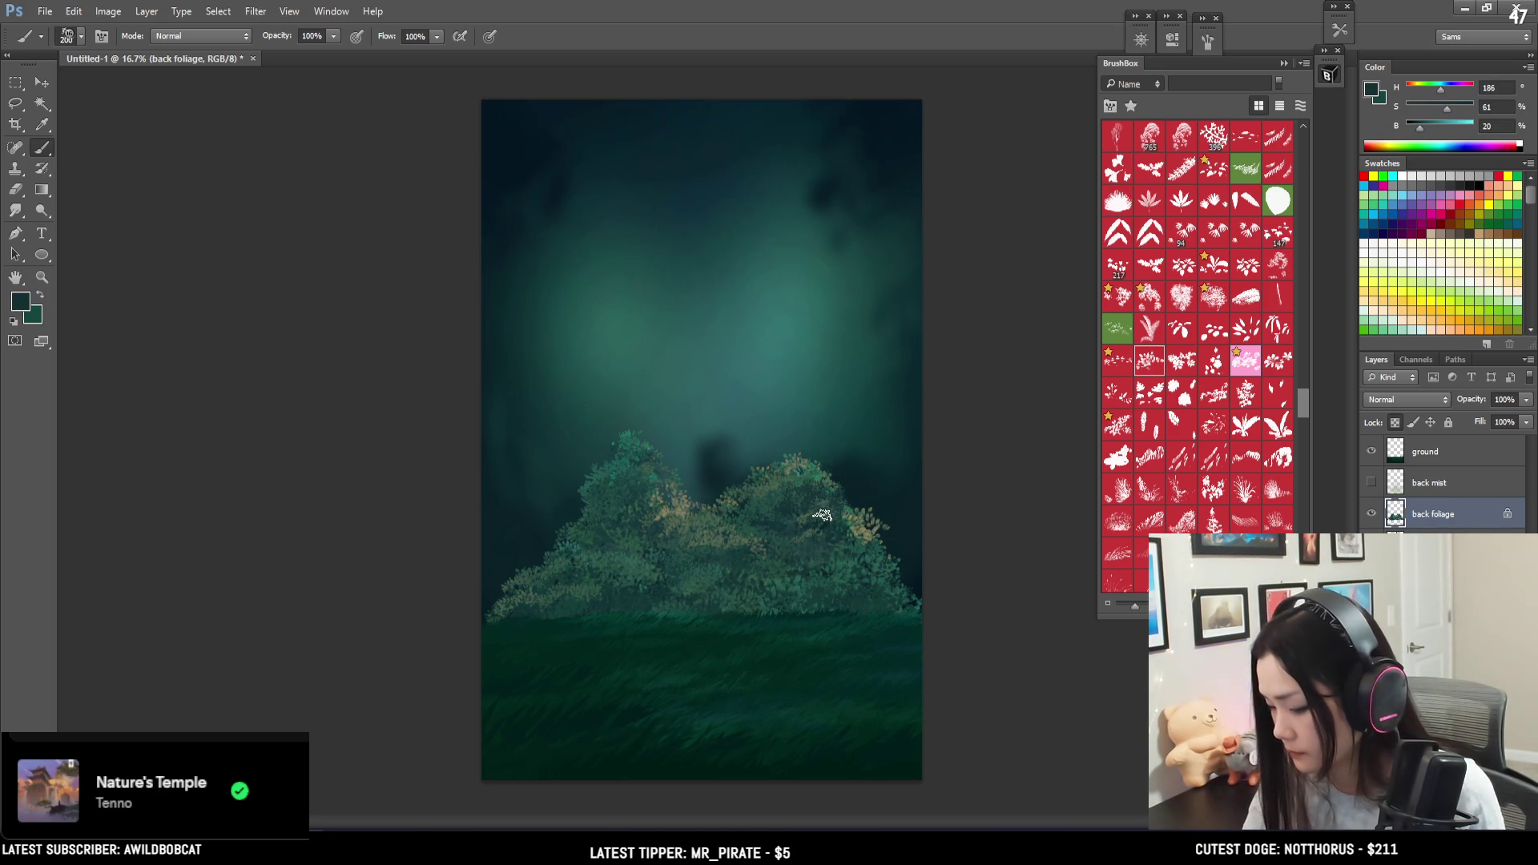
pyautogui.keyDown('alt'); pyautogui.click(797, 513); pyautogui.keyUp('alt')
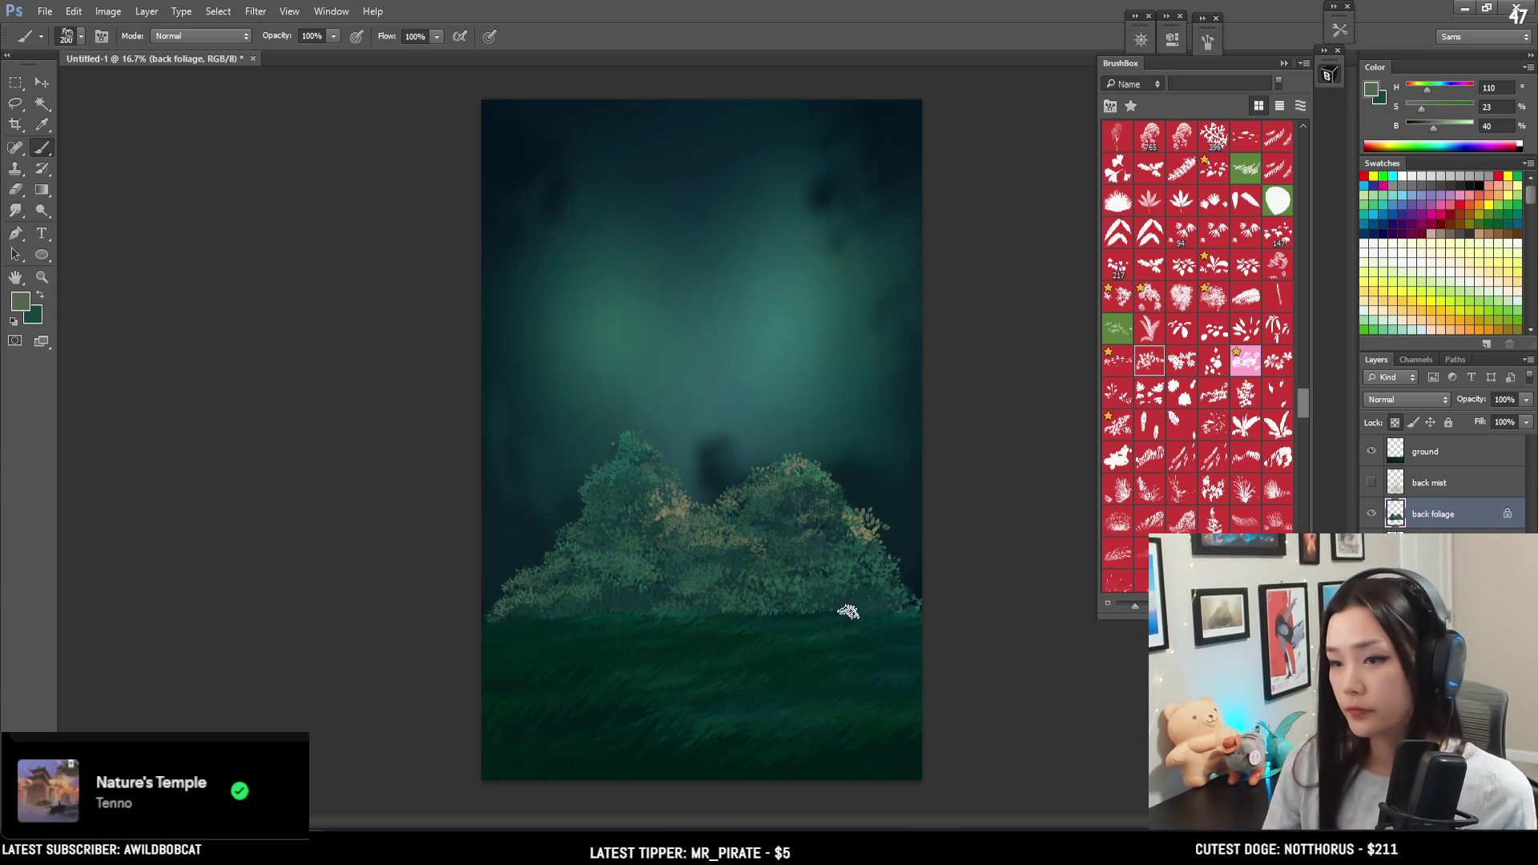
pyautogui.hotkey('ctrl', '+')
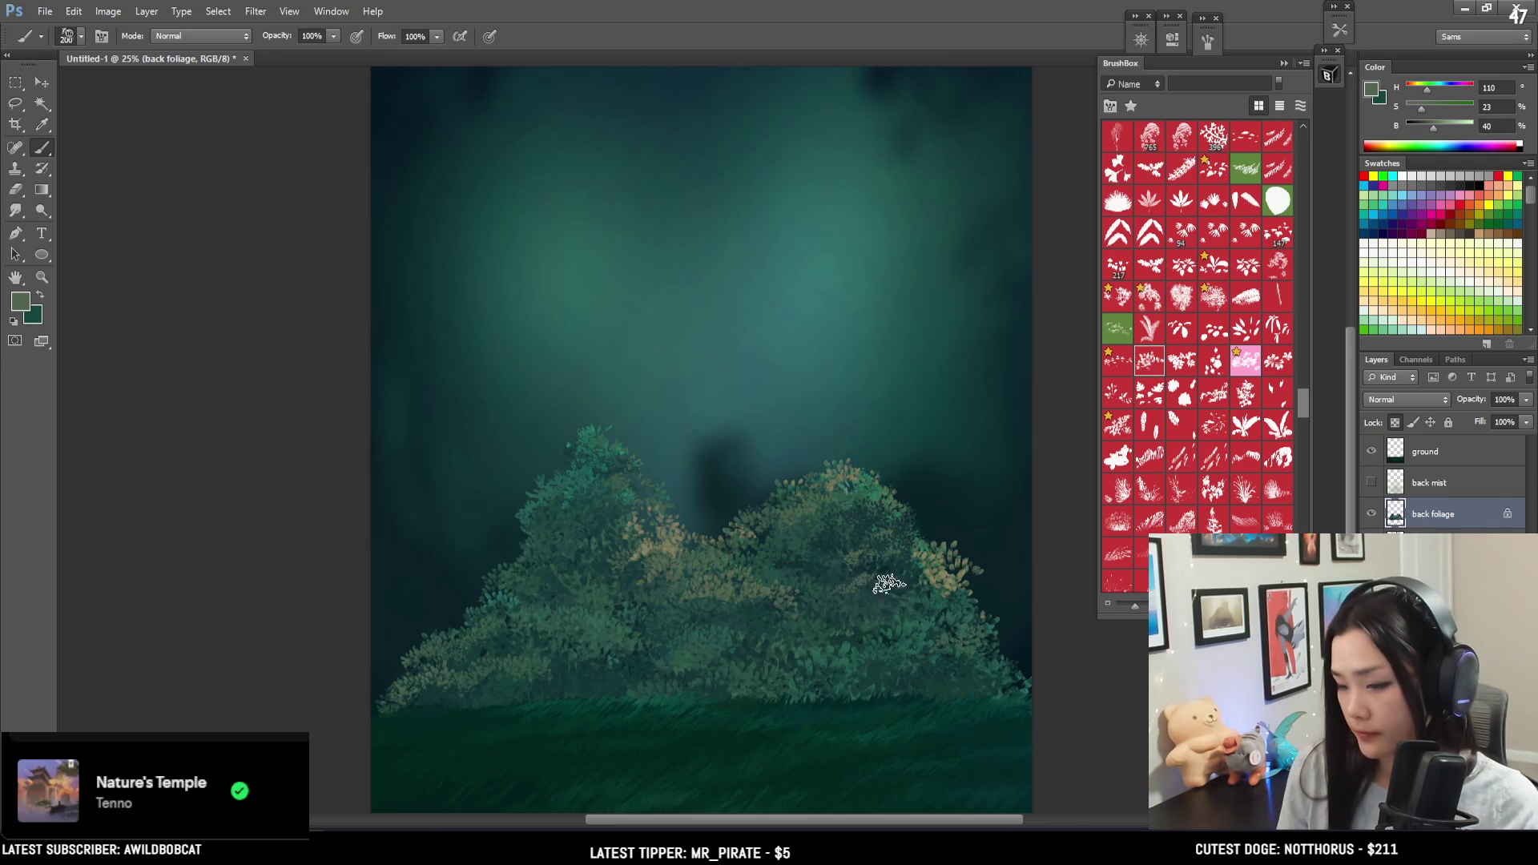
# - Raise the left bush's peak with leaves and sample a darker teal-green from it
pyautogui.moveTo(901, 591); pyautogui.dragTo(749, 516)
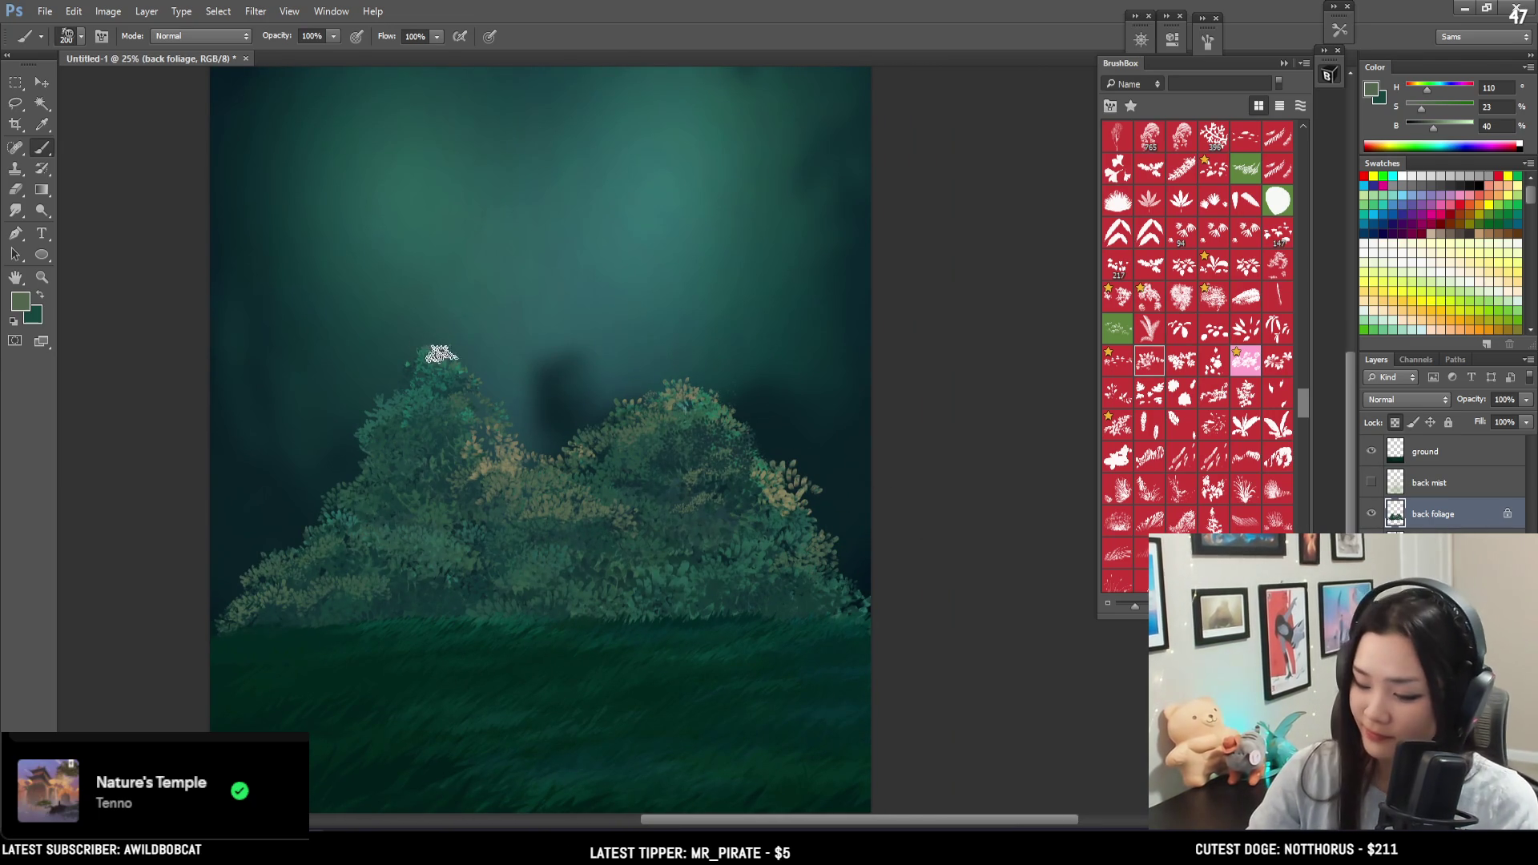
pyautogui.moveTo(430, 345)
pyautogui.mouseDown()
pyautogui.moveTo(446, 388)
pyautogui.moveTo(395, 373)
pyautogui.mouseUp()
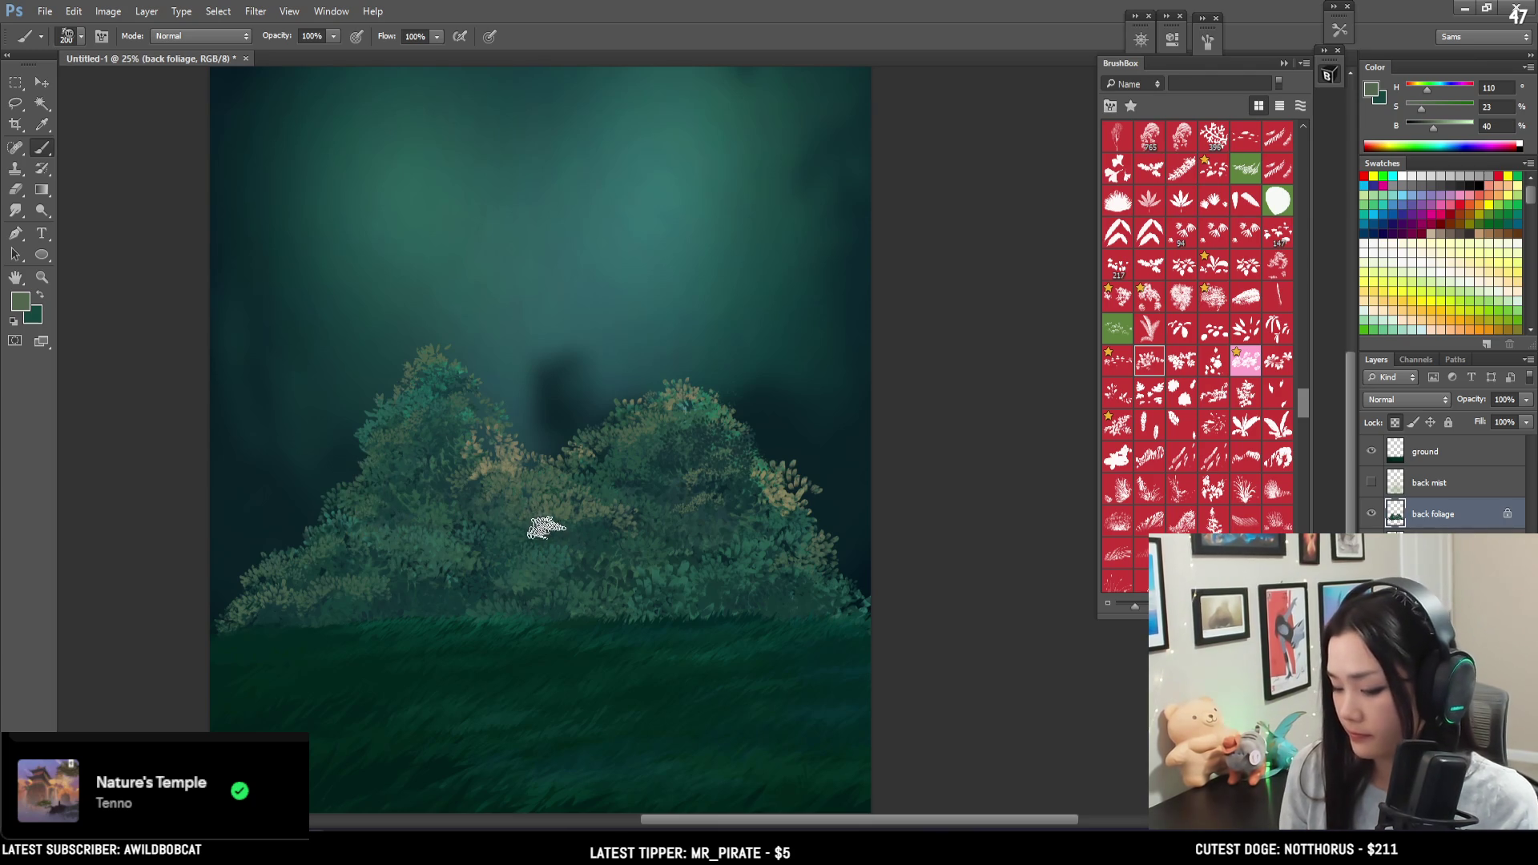
pyautogui.keyDown('alt'); pyautogui.click(454, 579); pyautogui.keyUp('alt')
pyautogui.moveTo(454, 579)
pyautogui.mouseDown()
pyautogui.moveTo(445, 553)
pyautogui.moveTo(442, 585)
pyautogui.moveTo(480, 565)
pyautogui.moveTo(460, 560)
pyautogui.moveTo(481, 628)
pyautogui.moveTo(560, 617)
pyautogui.moveTo(543, 556)
pyautogui.mouseUp()
# - Paint dark green and teal leaf clusters among the highlights, varying brush size from 150 to 500
pyautogui.press(']')
pyautogui.press(']')
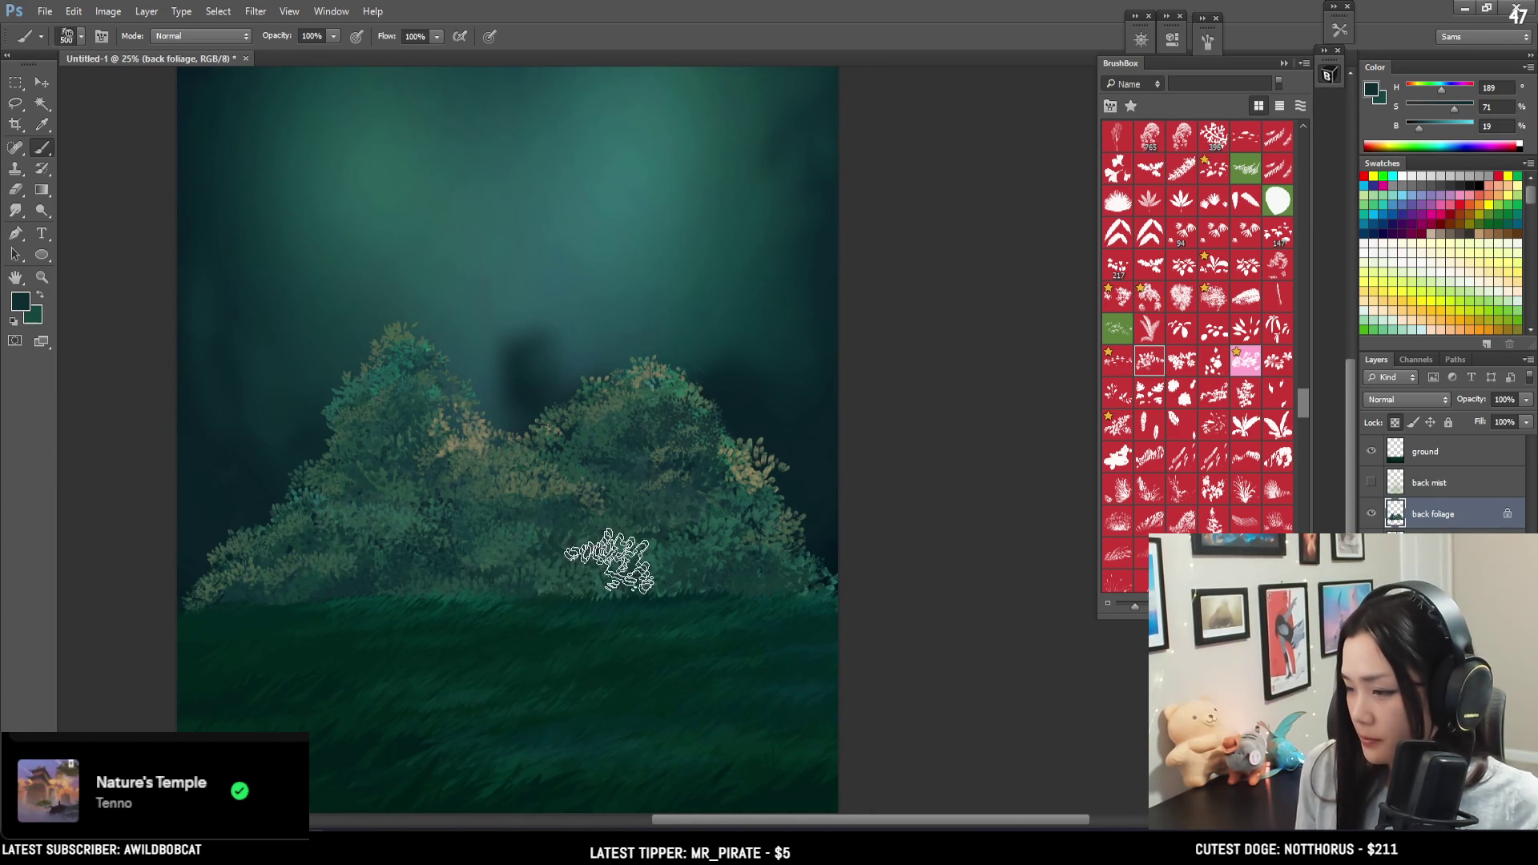
pyautogui.press(']')
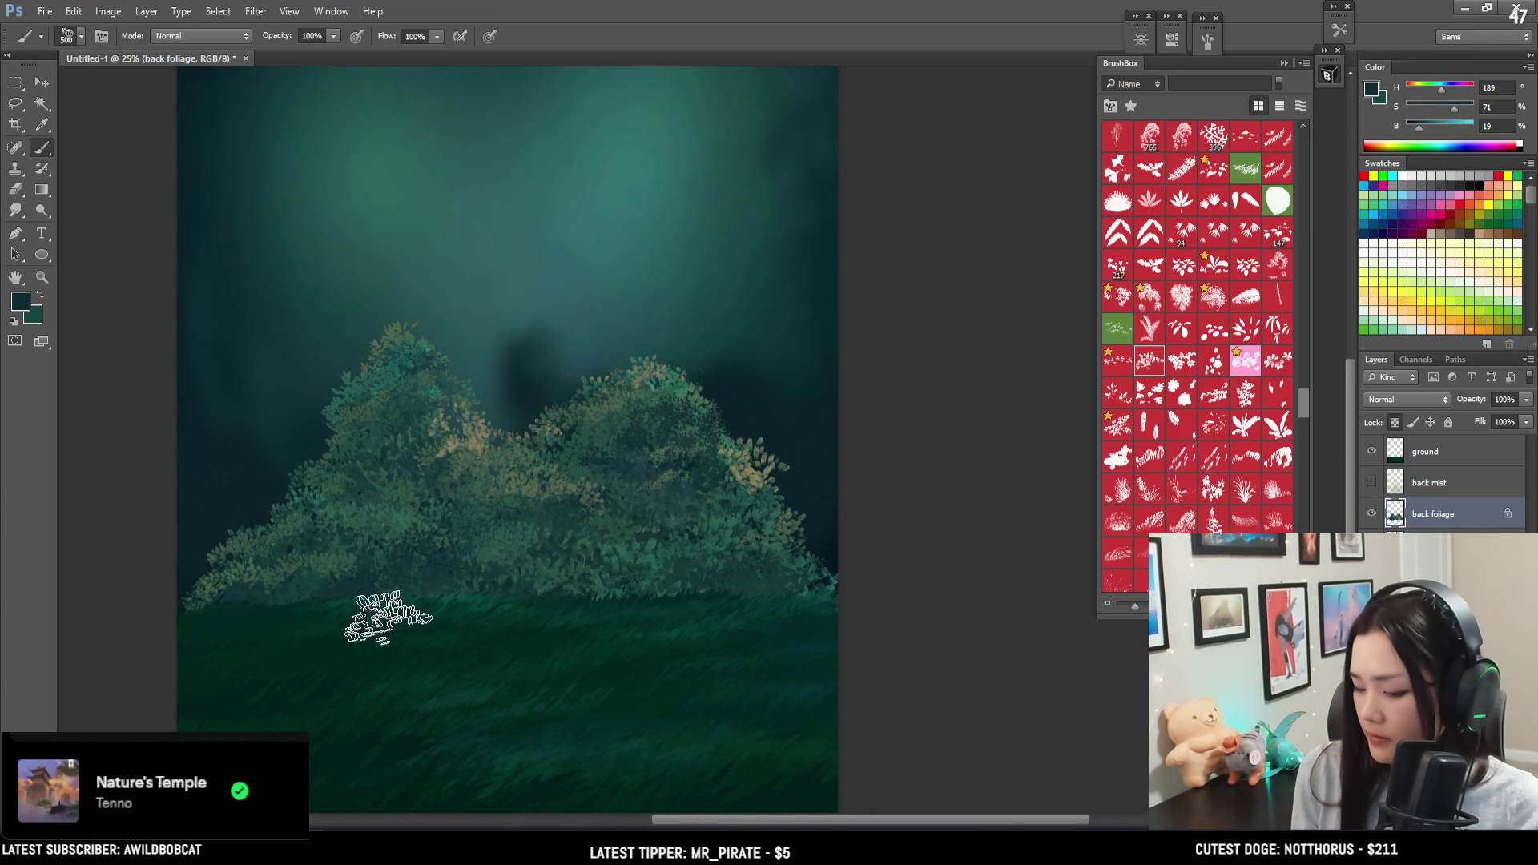
pyautogui.press('[')
pyautogui.press('[')
pyautogui.press('[')
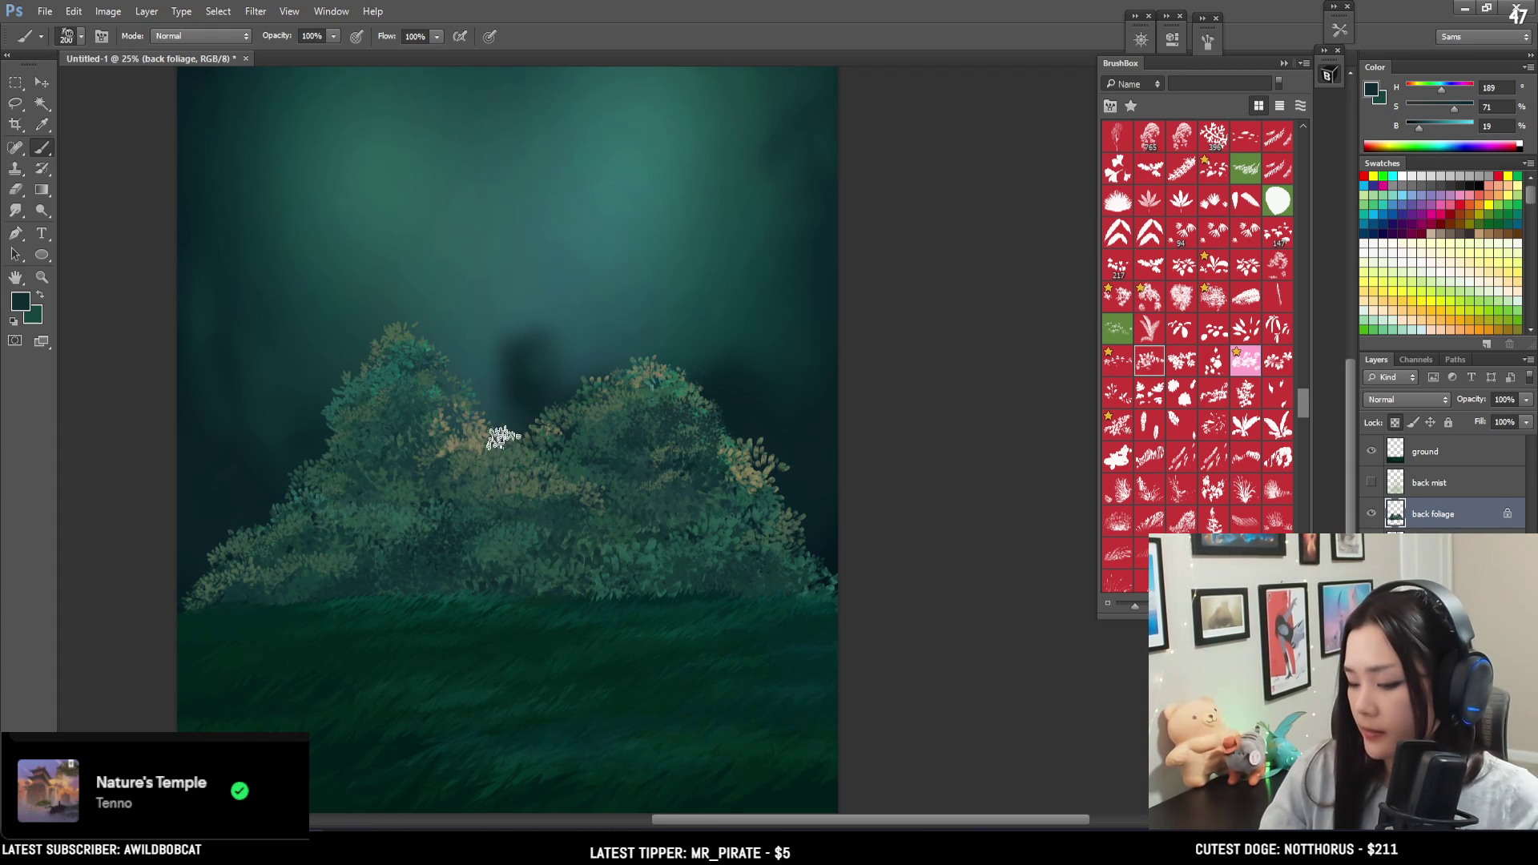
pyautogui.press('[')
pyautogui.press('[')
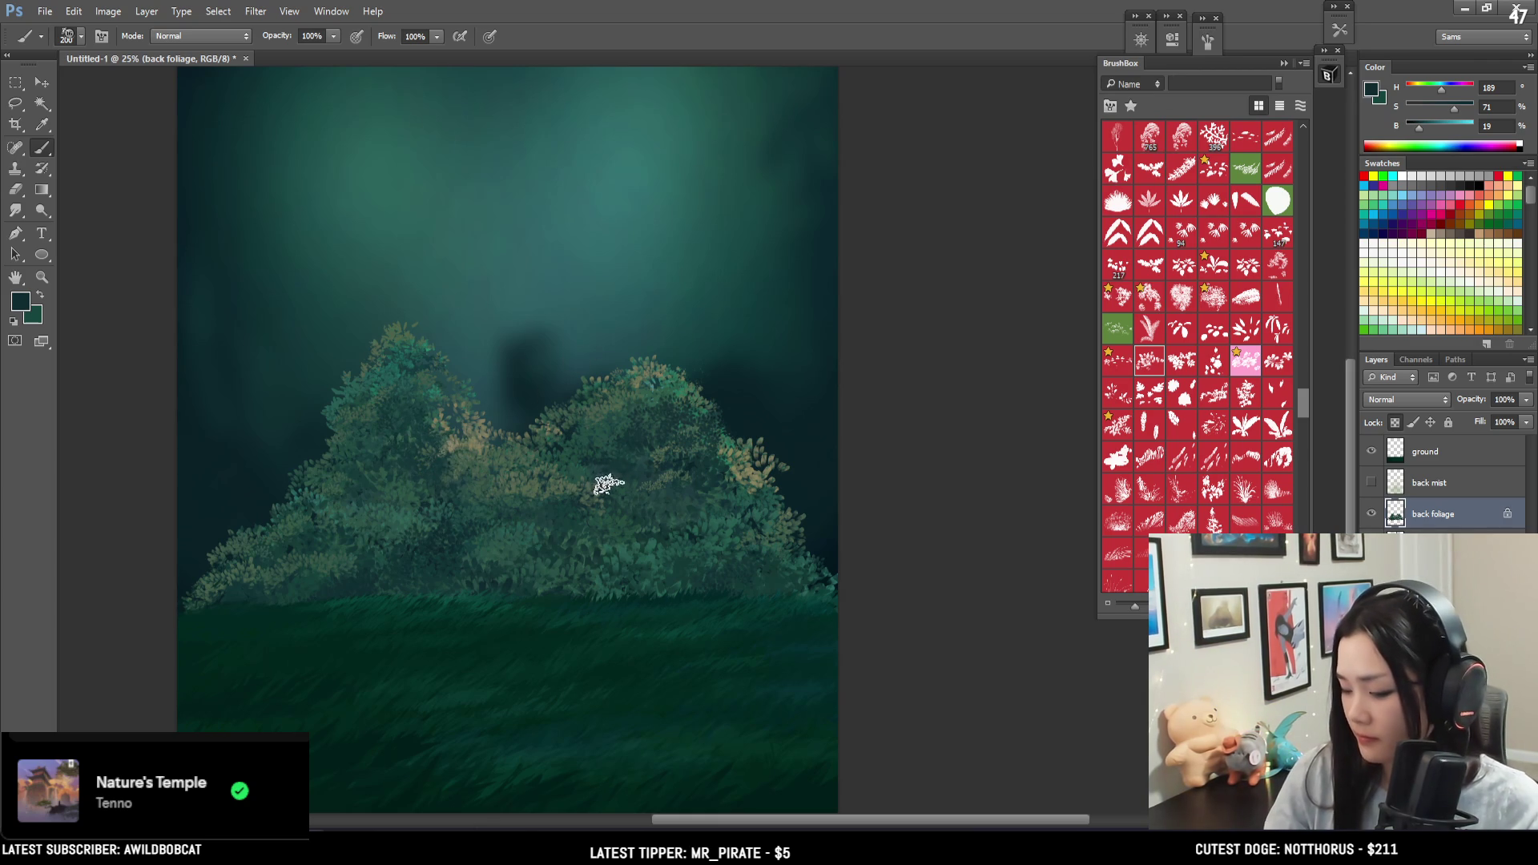
pyautogui.press(']')
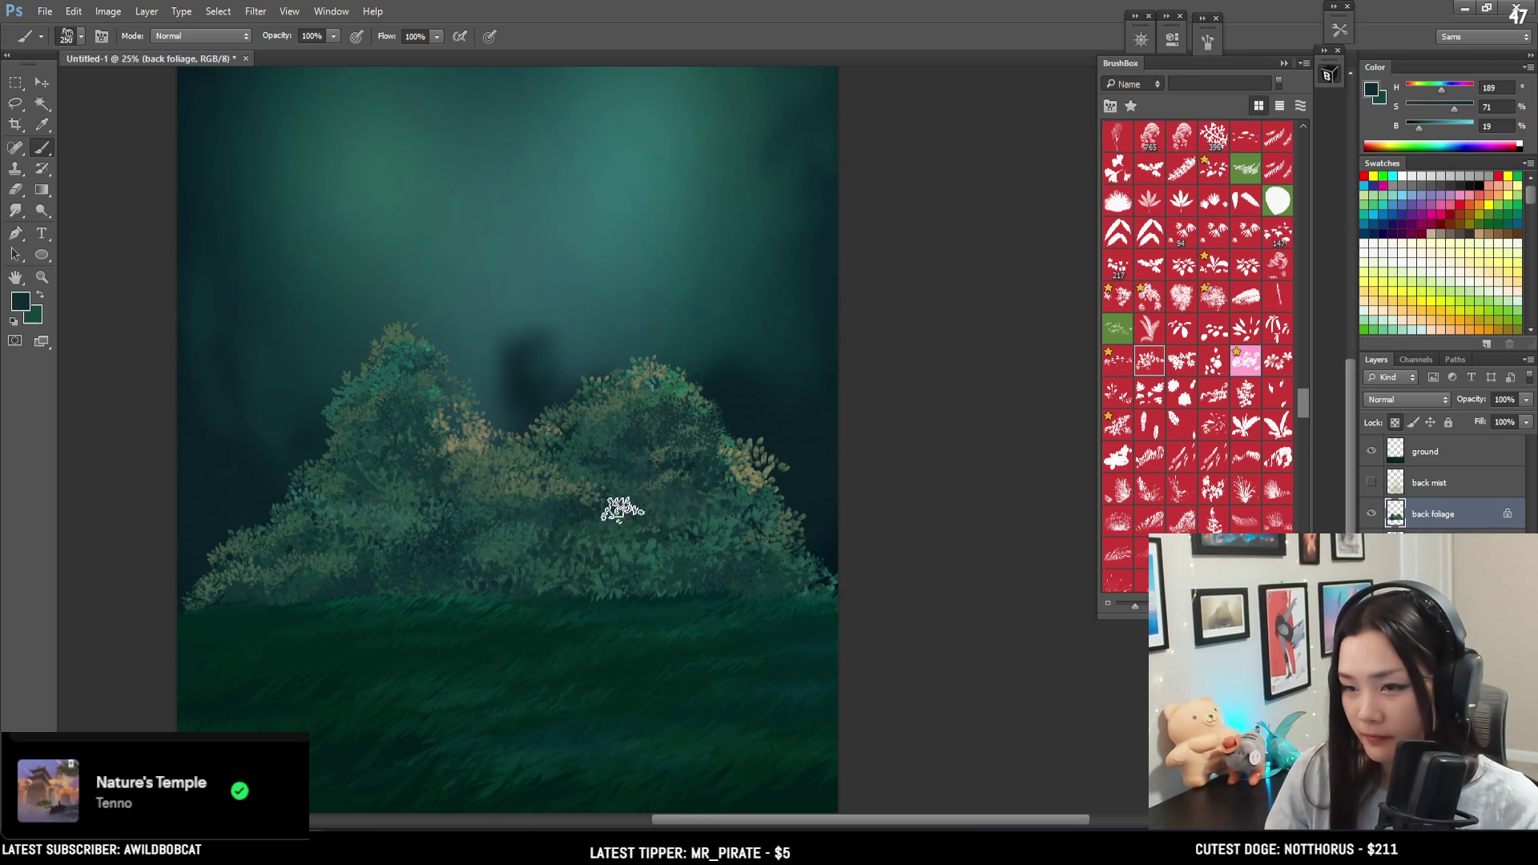
pyautogui.press(']')
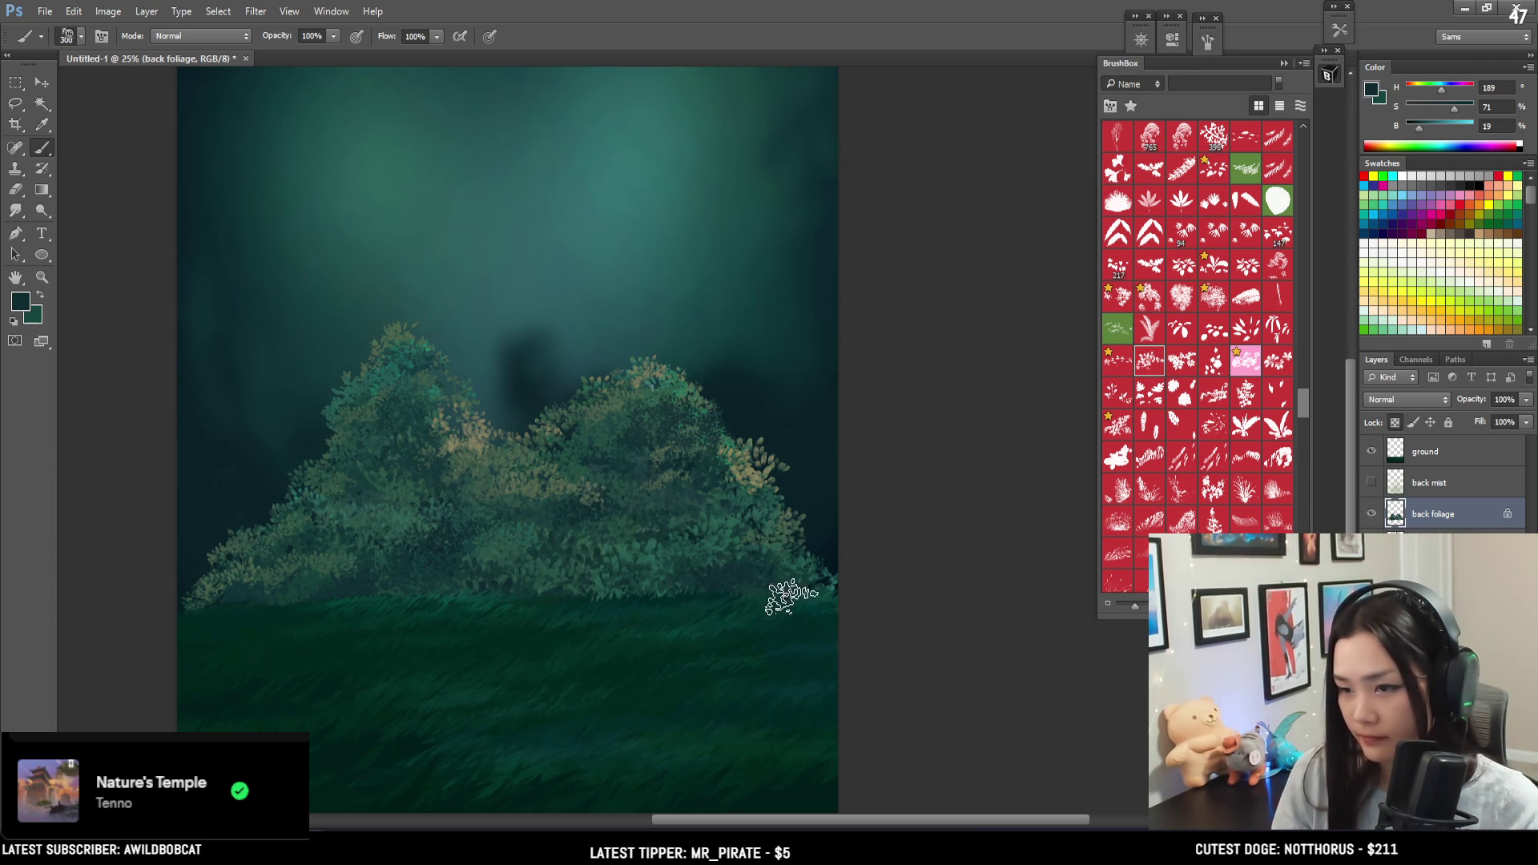
# - Sample a tan from the bush highlights and set the brush to 250
pyautogui.hotkey('ctrl', 'z')
pyautogui.hotkey('ctrl', '-')
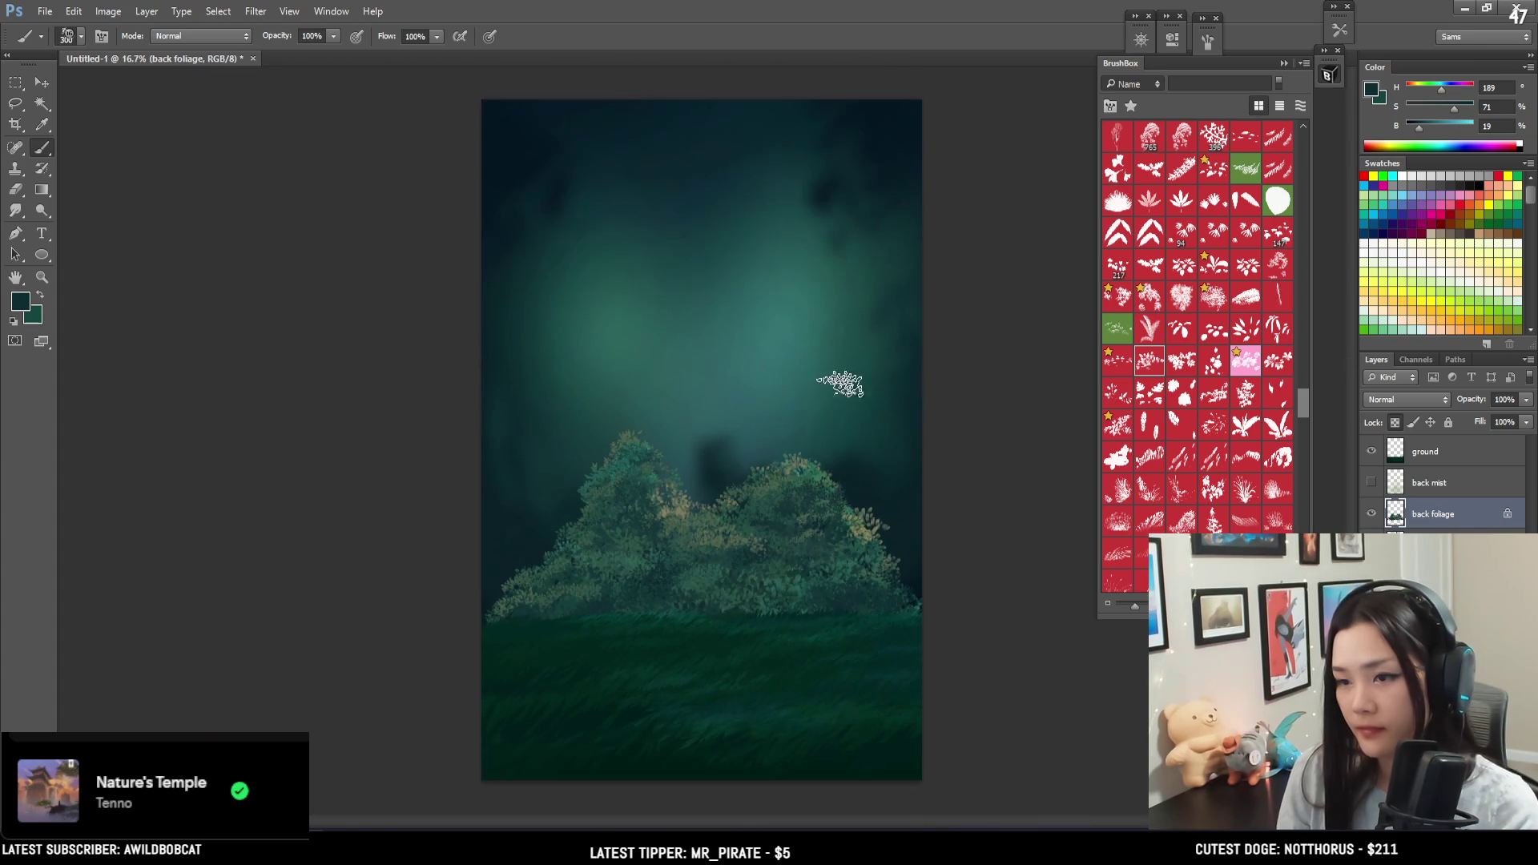
pyautogui.keyDown('alt'); pyautogui.click(671, 508); pyautogui.keyUp('alt')
pyautogui.moveTo(672, 507); pyautogui.dragTo(668, 500)
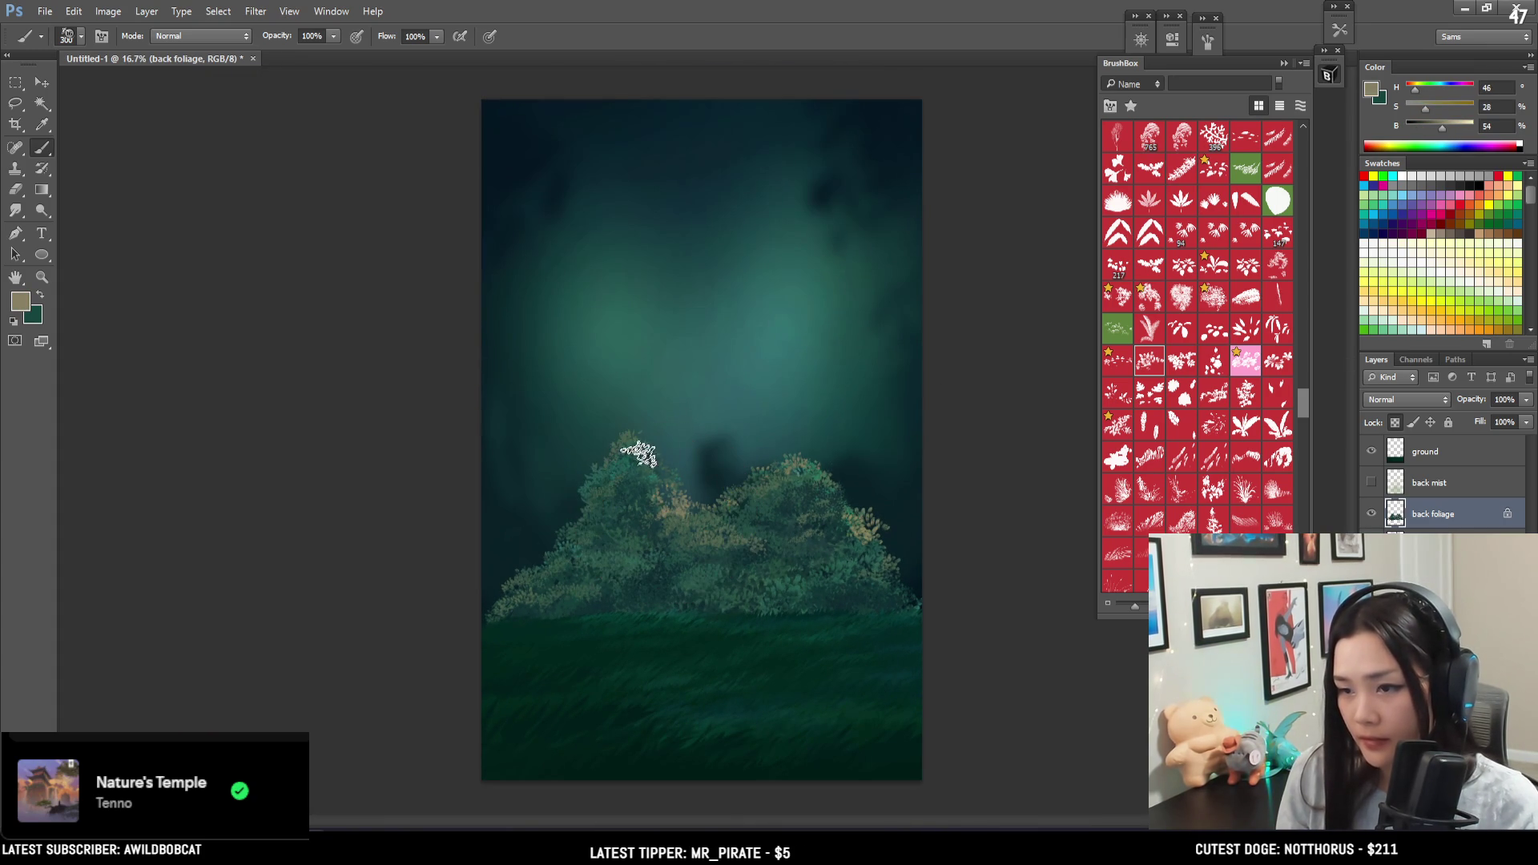
pyautogui.press('[')
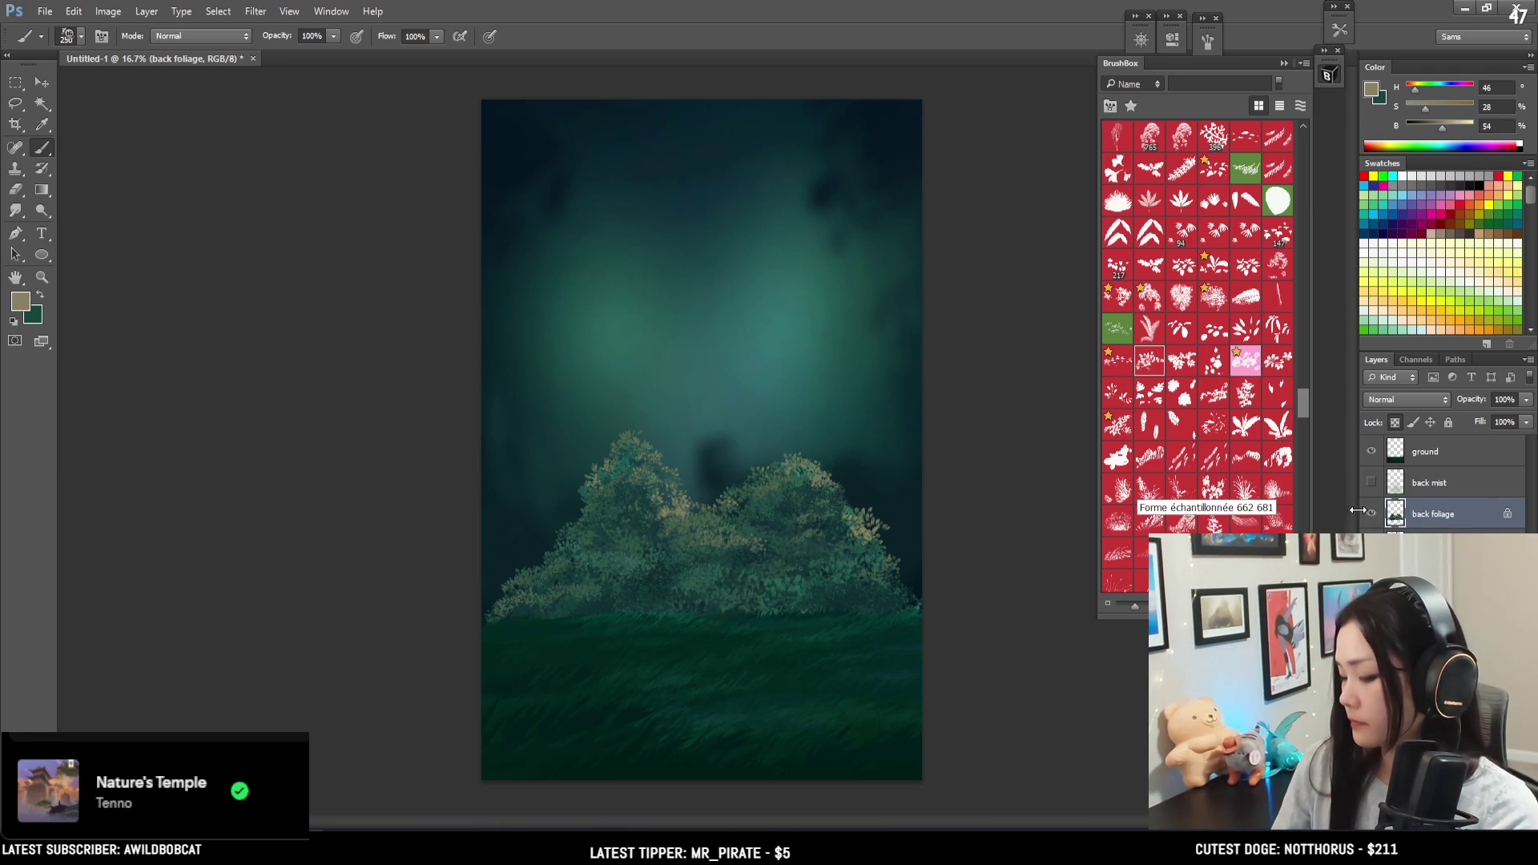
# - Preview the faint foliage tree and back mist layers, leaving back mist active but hidden
pyautogui.click(1371, 545)
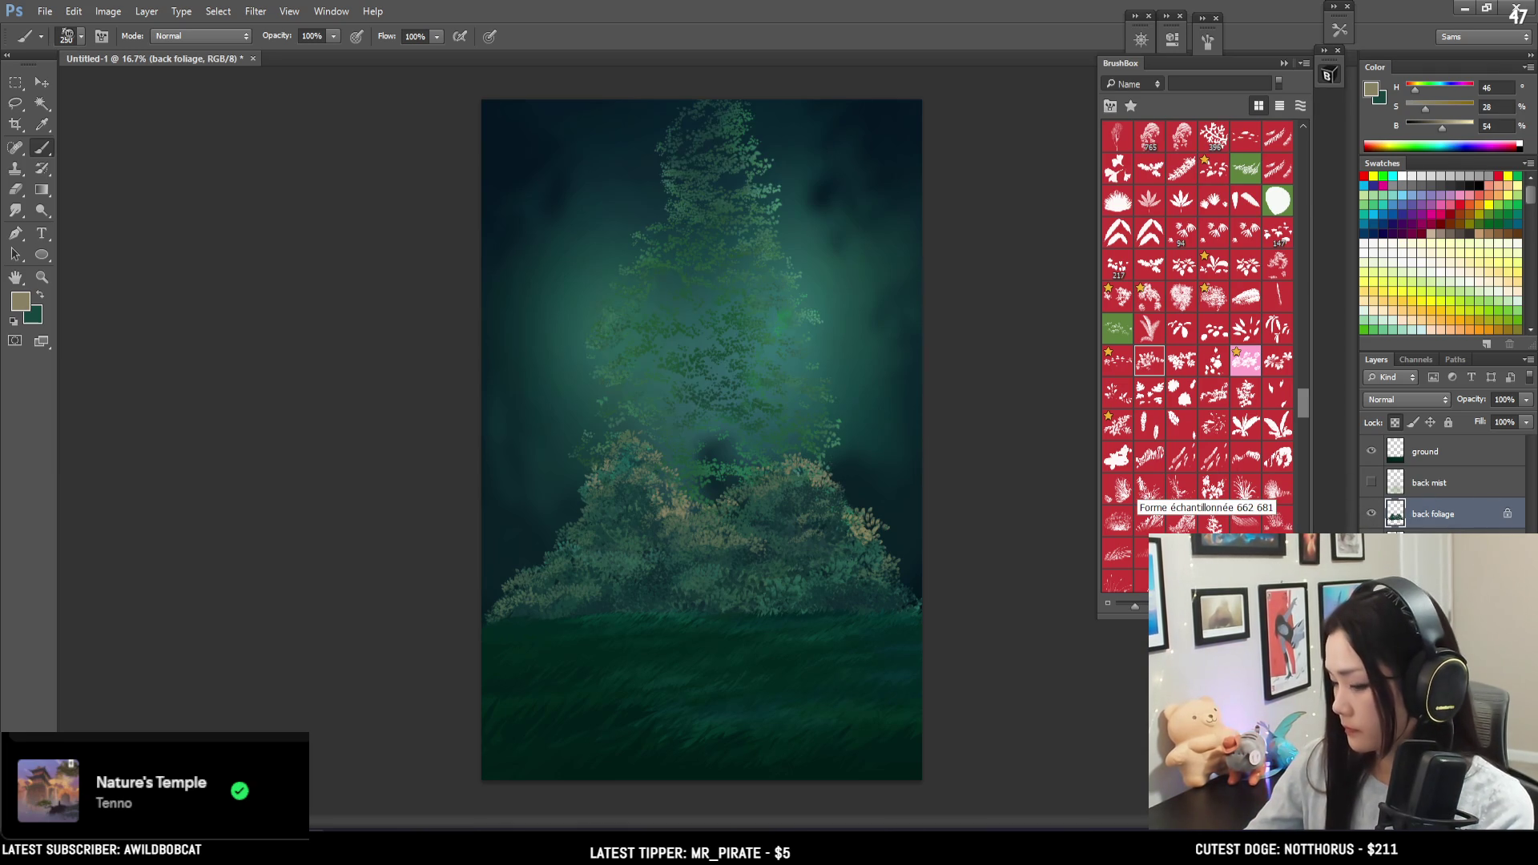
pyautogui.click(1371, 545)
pyautogui.click(1372, 484)
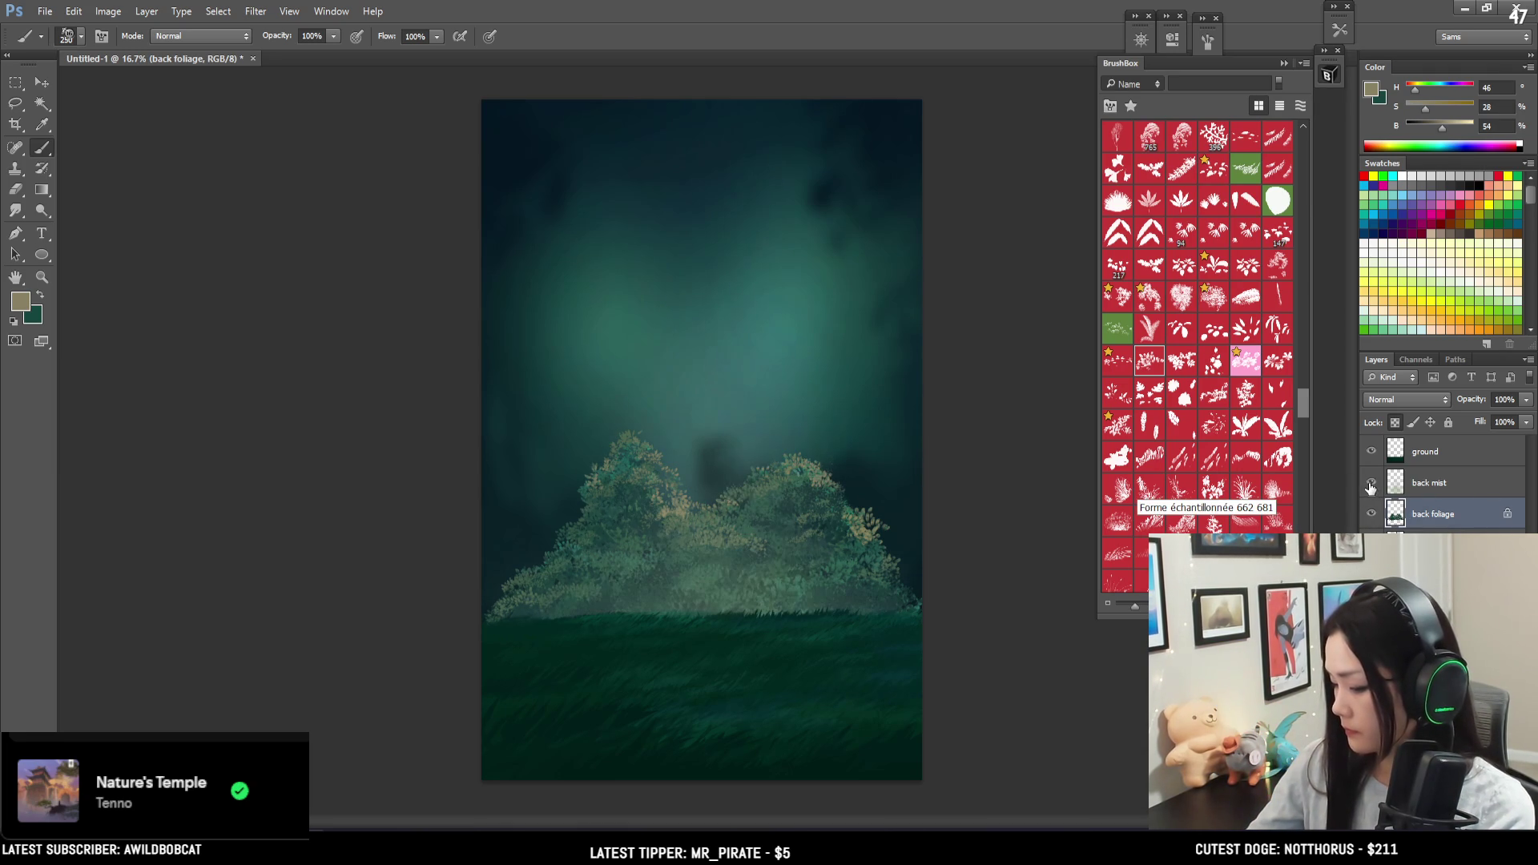
pyautogui.click(1372, 485)
pyautogui.click(1430, 483)
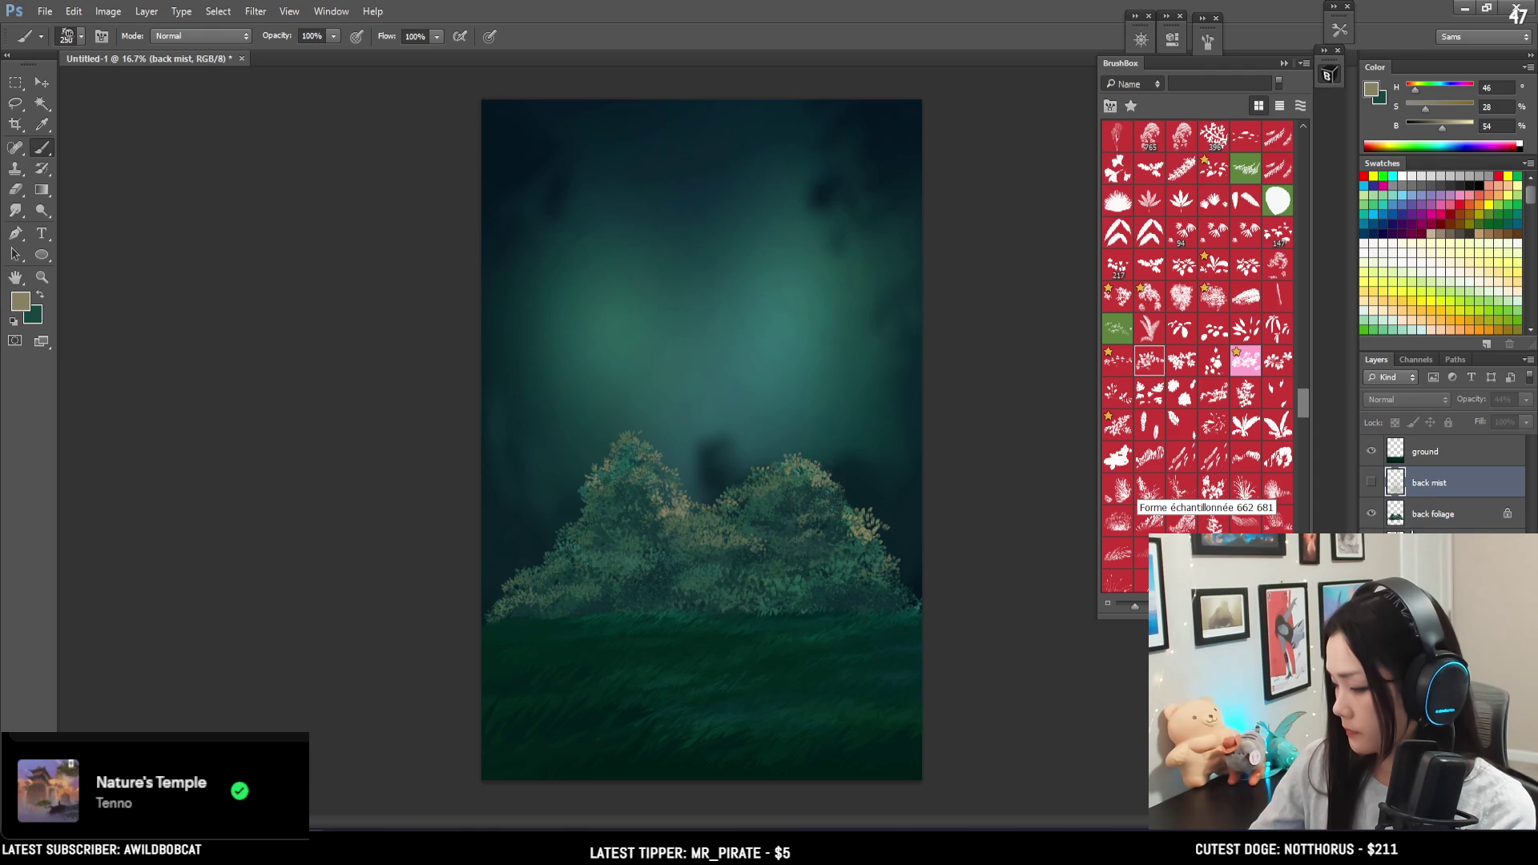
# - Make the 'back' layer active and visible, then create a new empty layer
pyautogui.click(1371, 545)
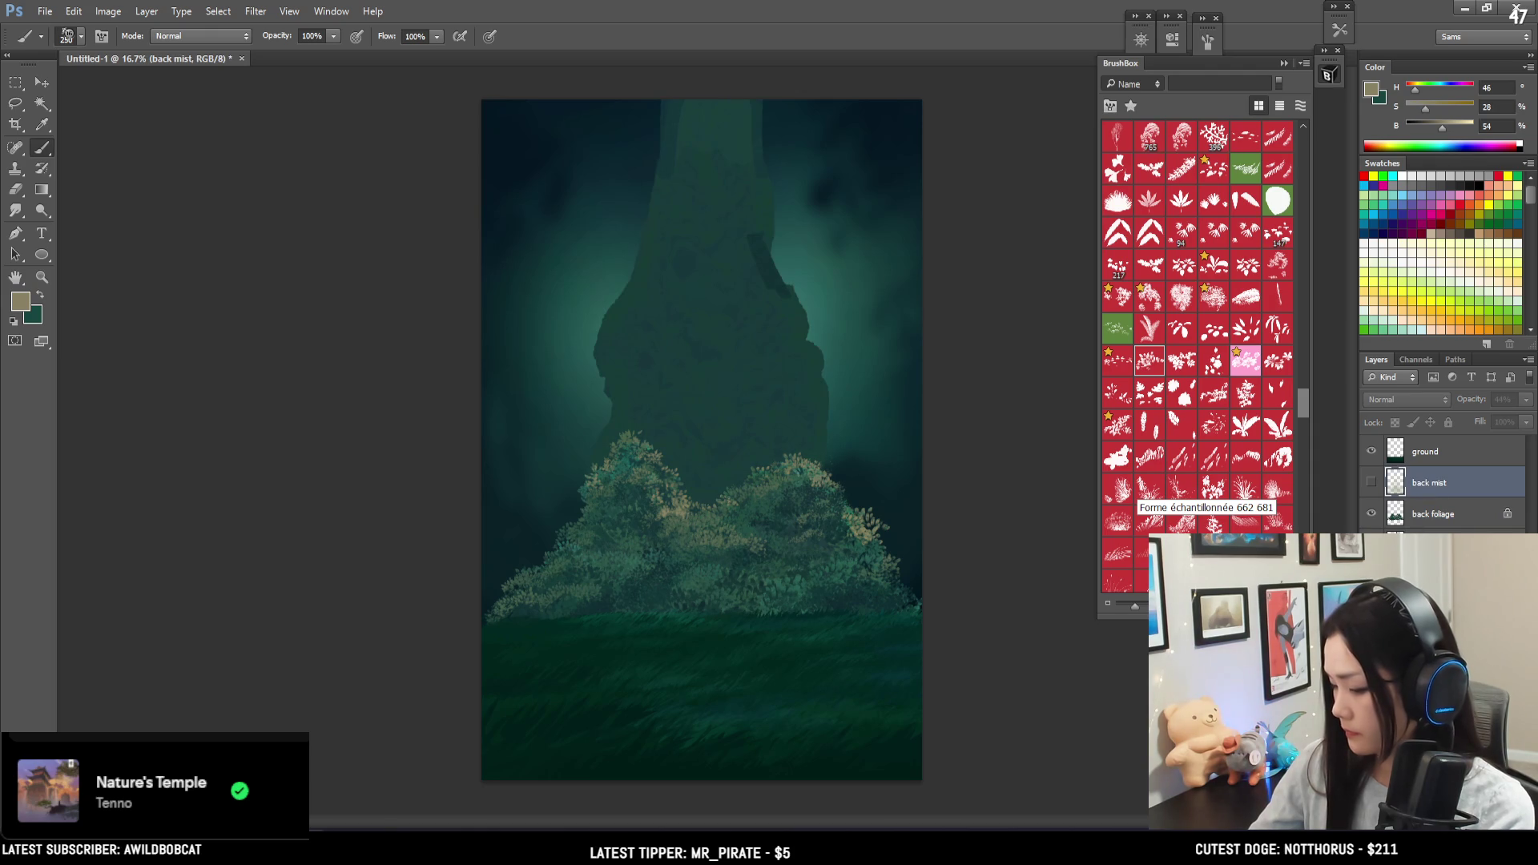
pyautogui.click(1372, 545)
pyautogui.click(1372, 545)
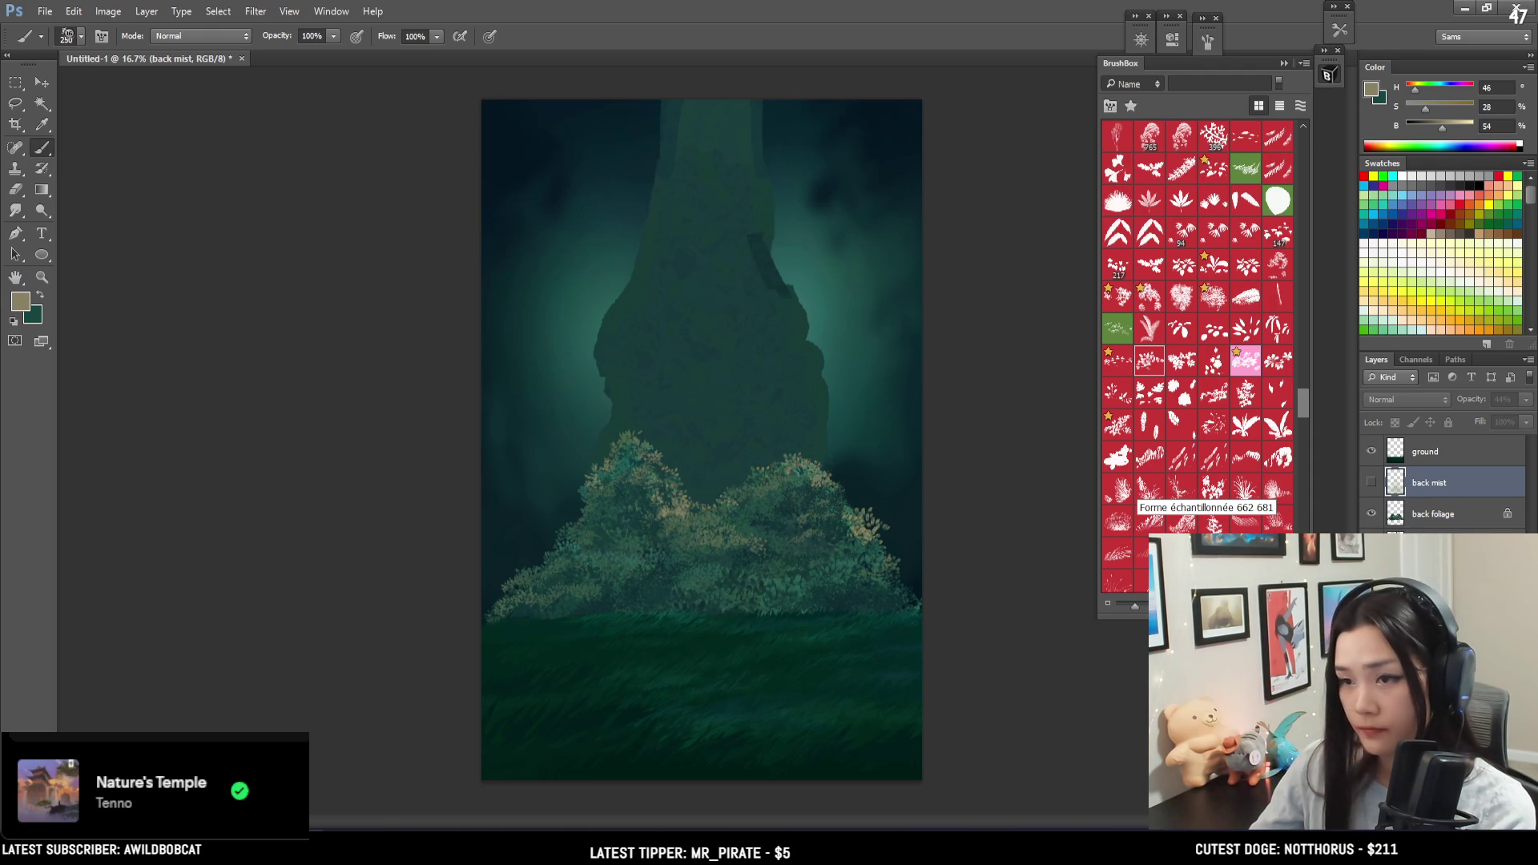
pyautogui.click(1372, 545)
pyautogui.click(1434, 545)
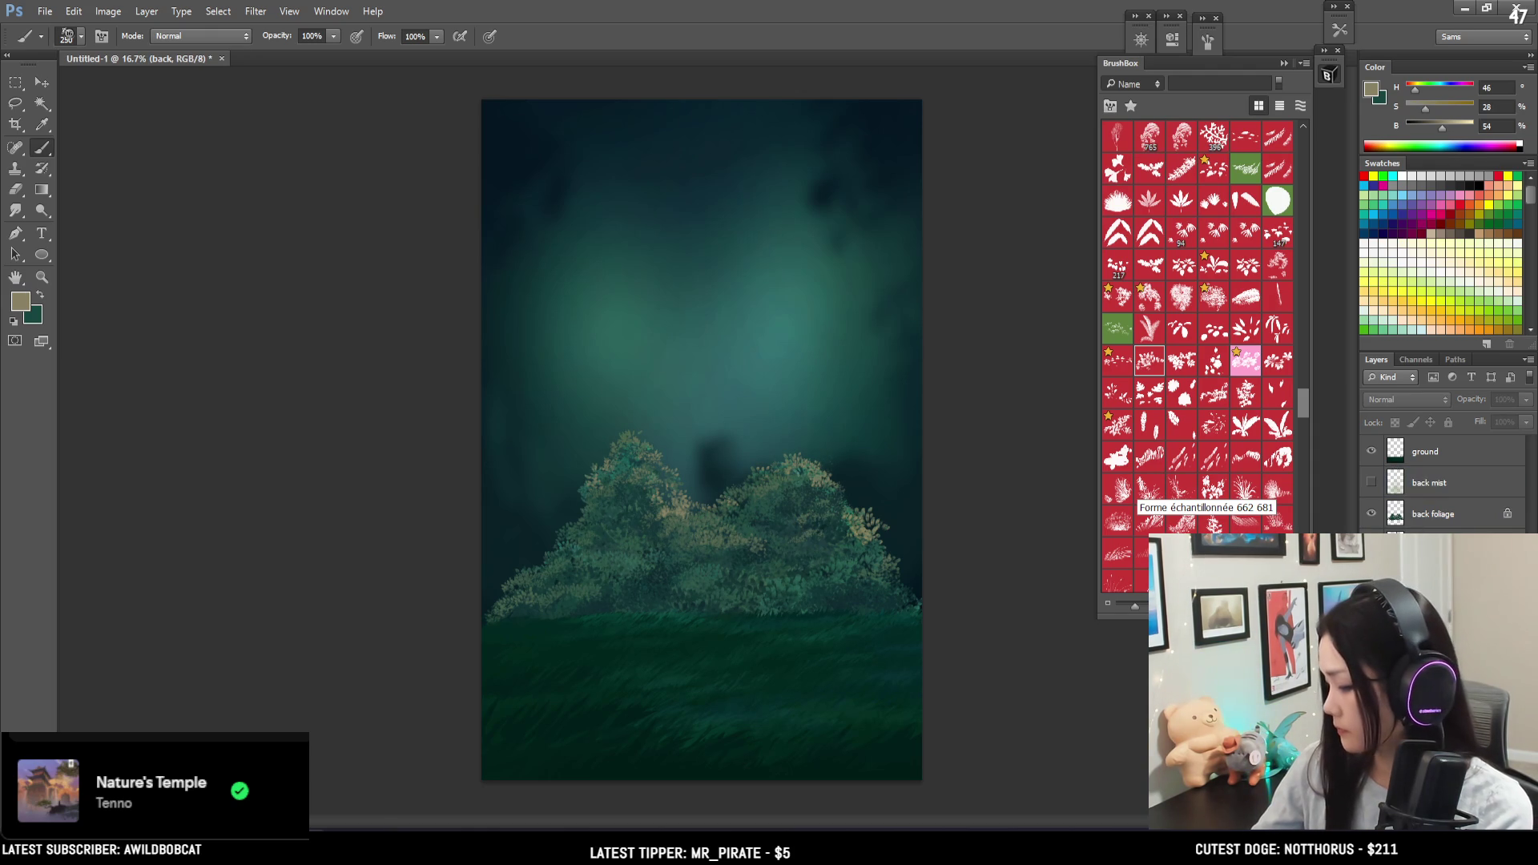
pyautogui.click(1372, 545)
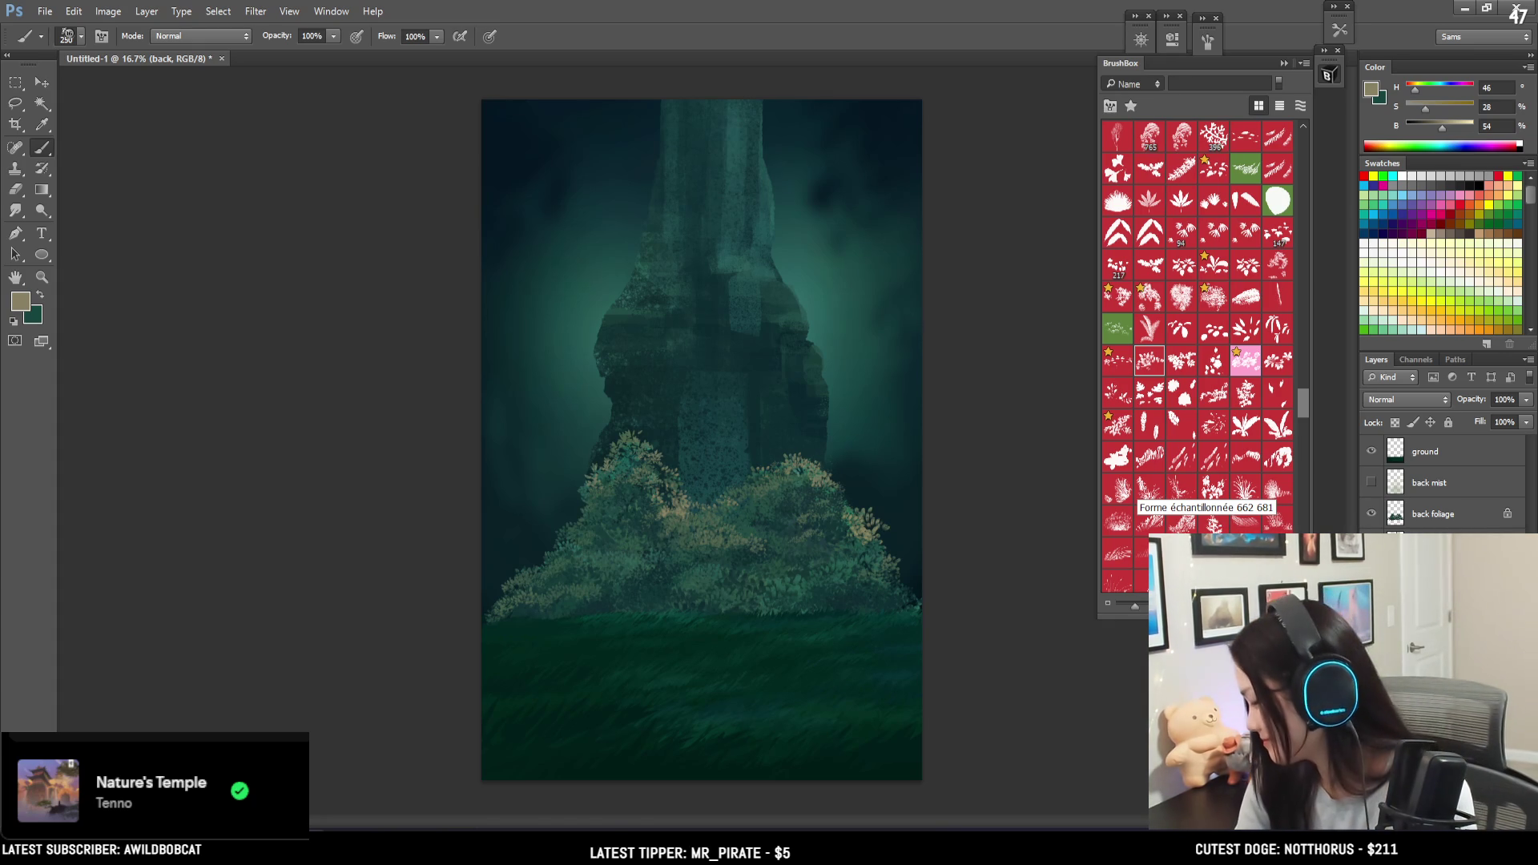
pyautogui.hotkey('ctrl', 'shift', 'alt', 'n')
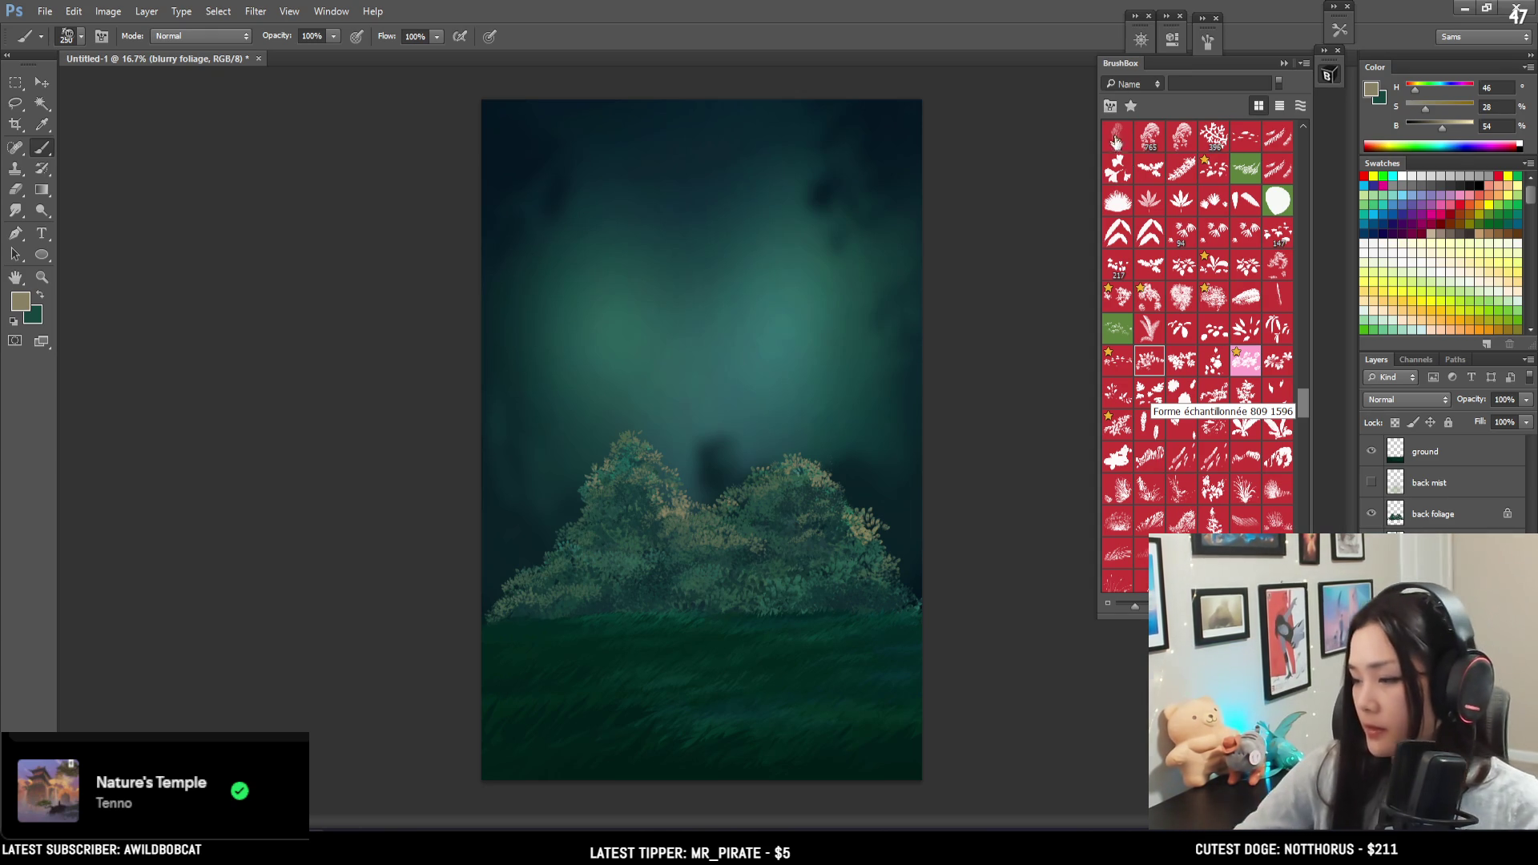
# - Load the first EyvindEarle brush and sample a dark teal from the canvas
pyautogui.moveTo(1307, 403)
pyautogui.mouseDown()
pyautogui.moveTo(1305, 176)
pyautogui.moveTo(1305, 189)
pyautogui.mouseUp()
pyautogui.click(1117, 382)
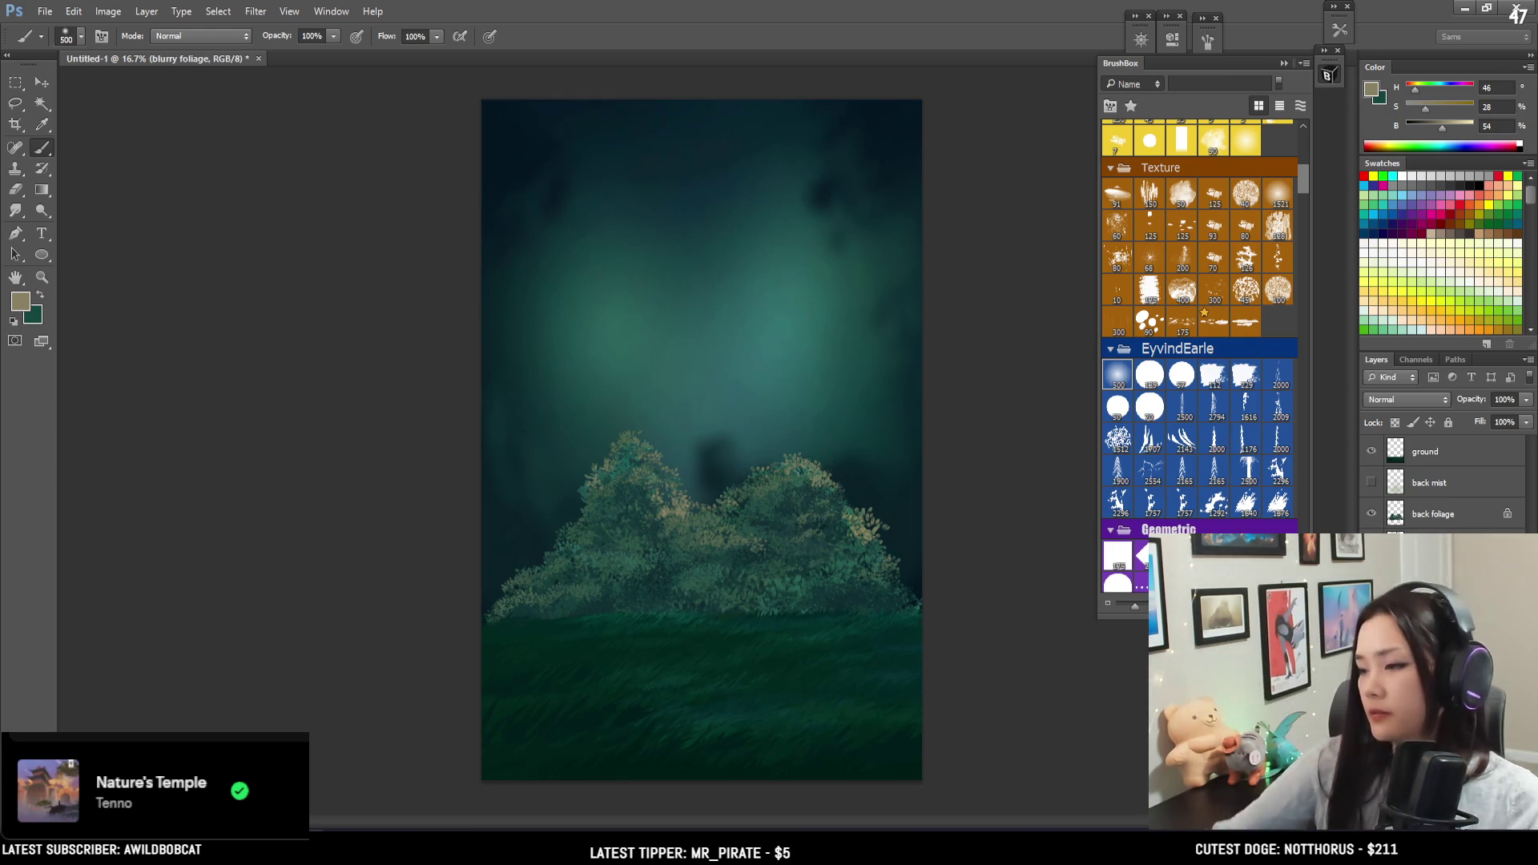
pyautogui.keyDown('alt'); pyautogui.click(709, 442); pyautogui.keyUp('alt')
# - Paint faint dark vertical trunk strokes into the mist and cover the bush peak with mist colour
pyautogui.press('[')
pyautogui.moveTo(711, 448); pyautogui.dragTo(713, 361)
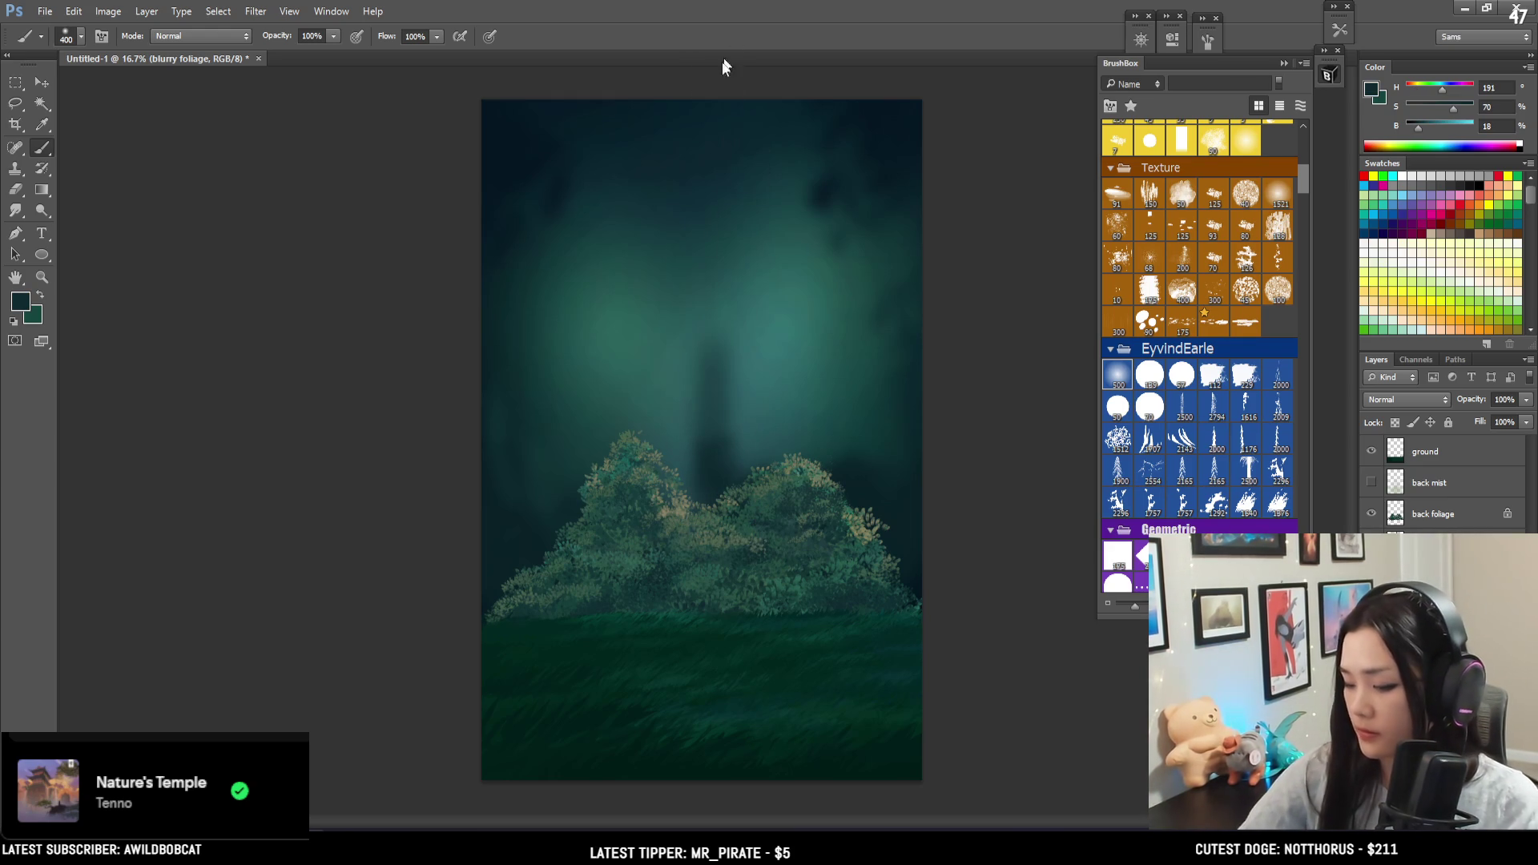
pyautogui.press(']')
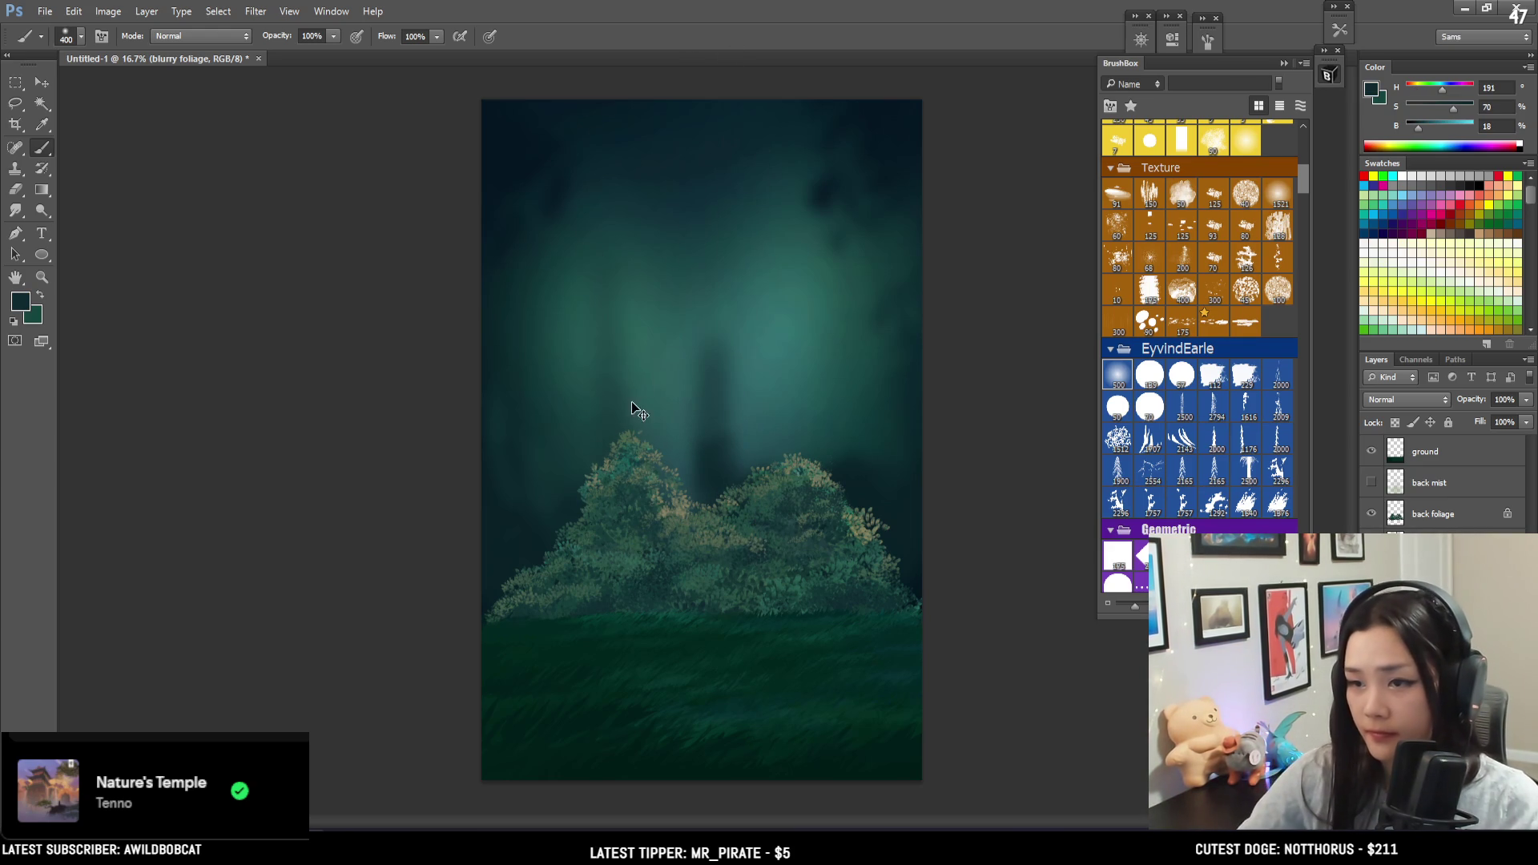
pyautogui.press(']')
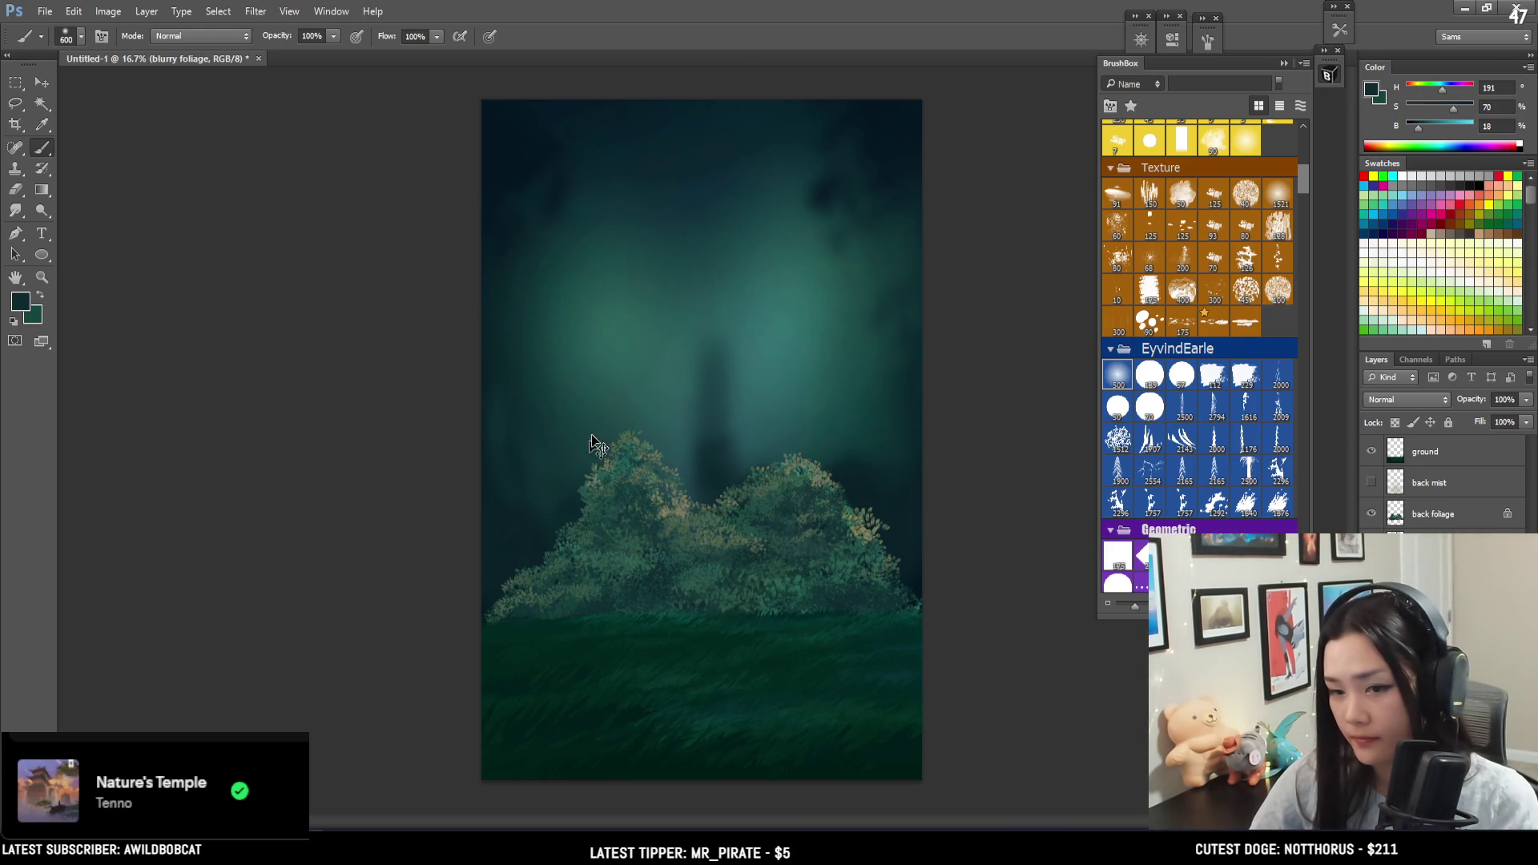
pyautogui.press('[')
pyautogui.press('[')
pyautogui.keyDown('alt'); pyautogui.click(559, 476); pyautogui.keyUp('alt')
pyautogui.press('[')
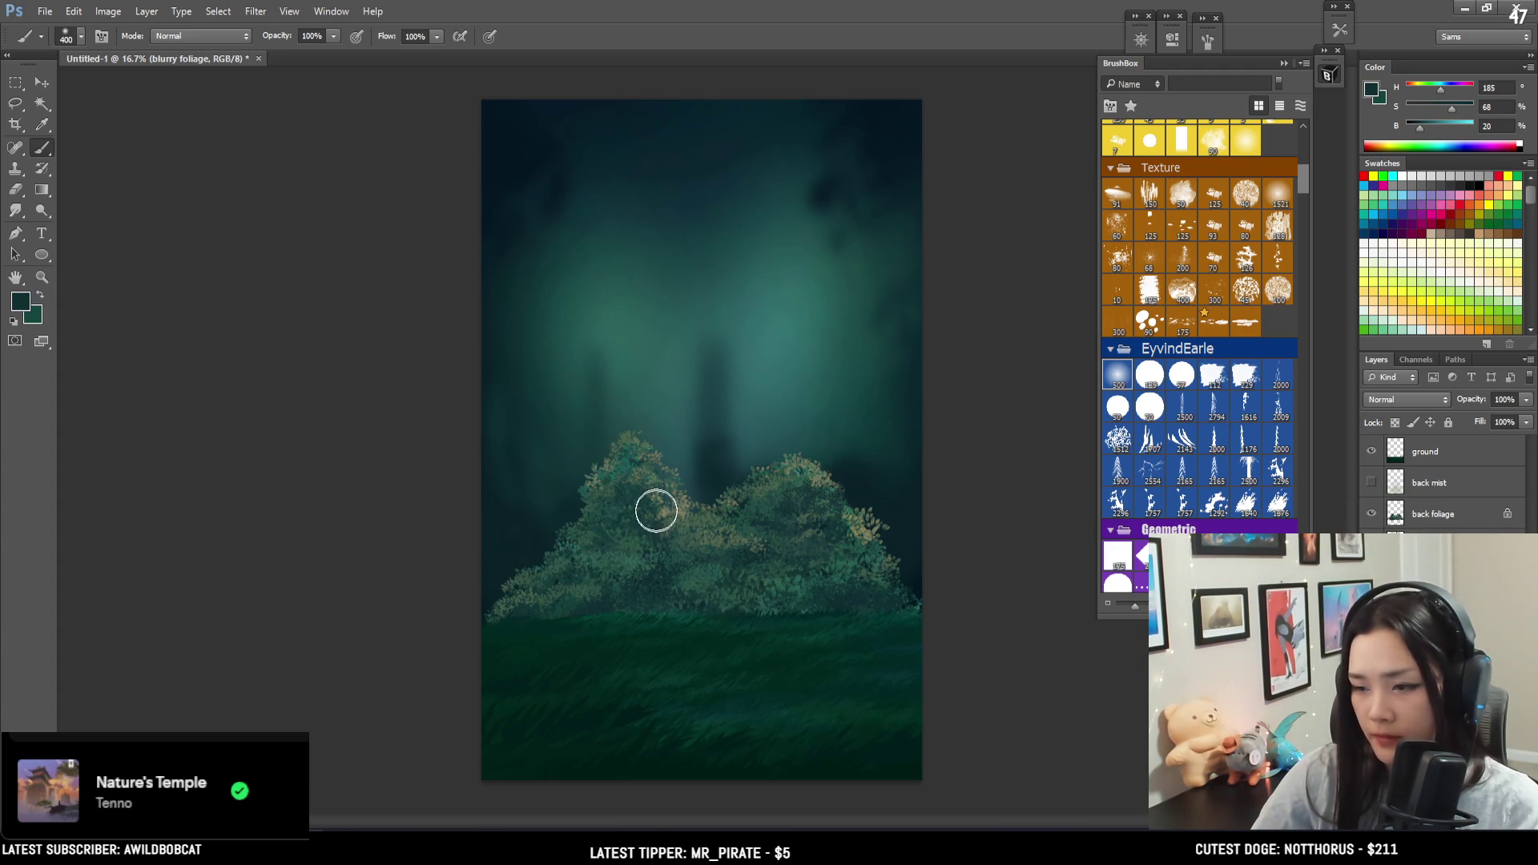
pyautogui.moveTo(654, 432); pyautogui.dragTo(654, 308)
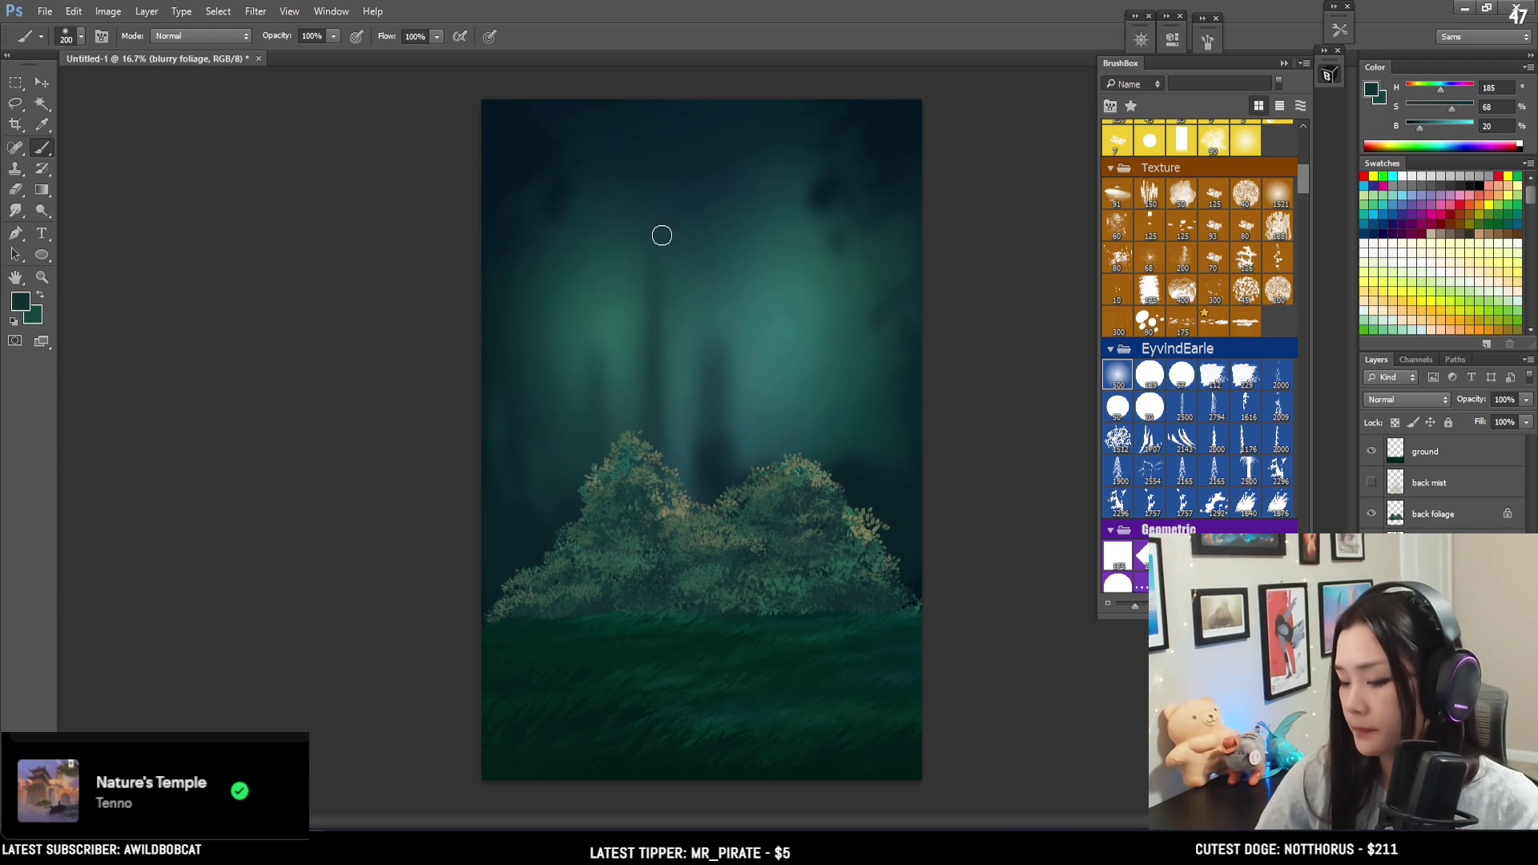
pyautogui.press(']')
pyautogui.press(']')
pyautogui.press(']')
pyautogui.keyDown('alt'); pyautogui.click(730, 423); pyautogui.keyUp('alt')
pyautogui.moveTo(722, 428); pyautogui.dragTo(684, 491)
# - Soften the trunk strokes with a soft 500-size eraser, adjusting its size
pyautogui.press('e')
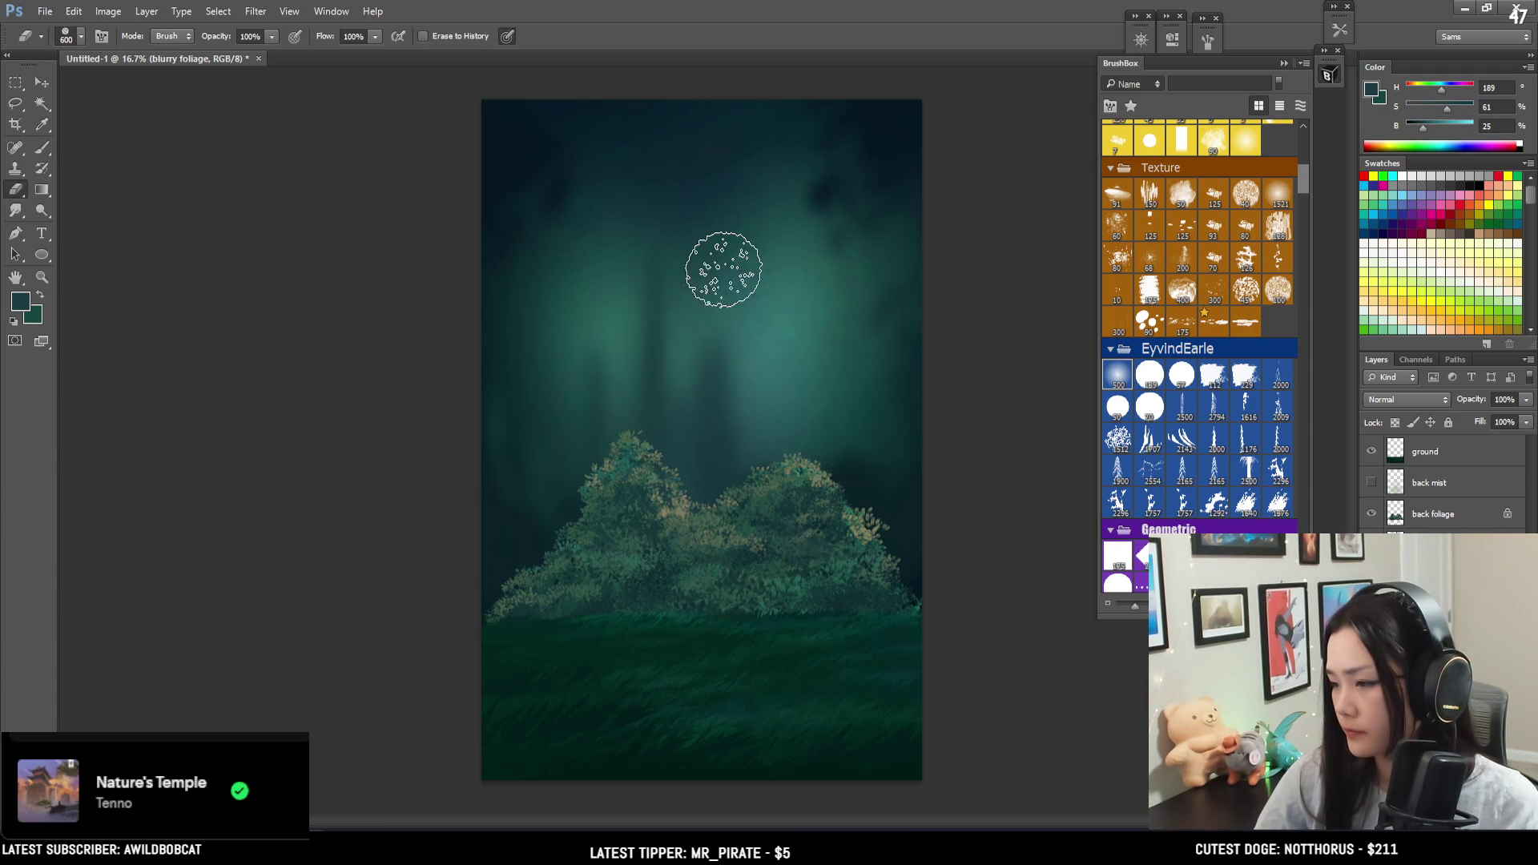
pyautogui.click(1118, 377)
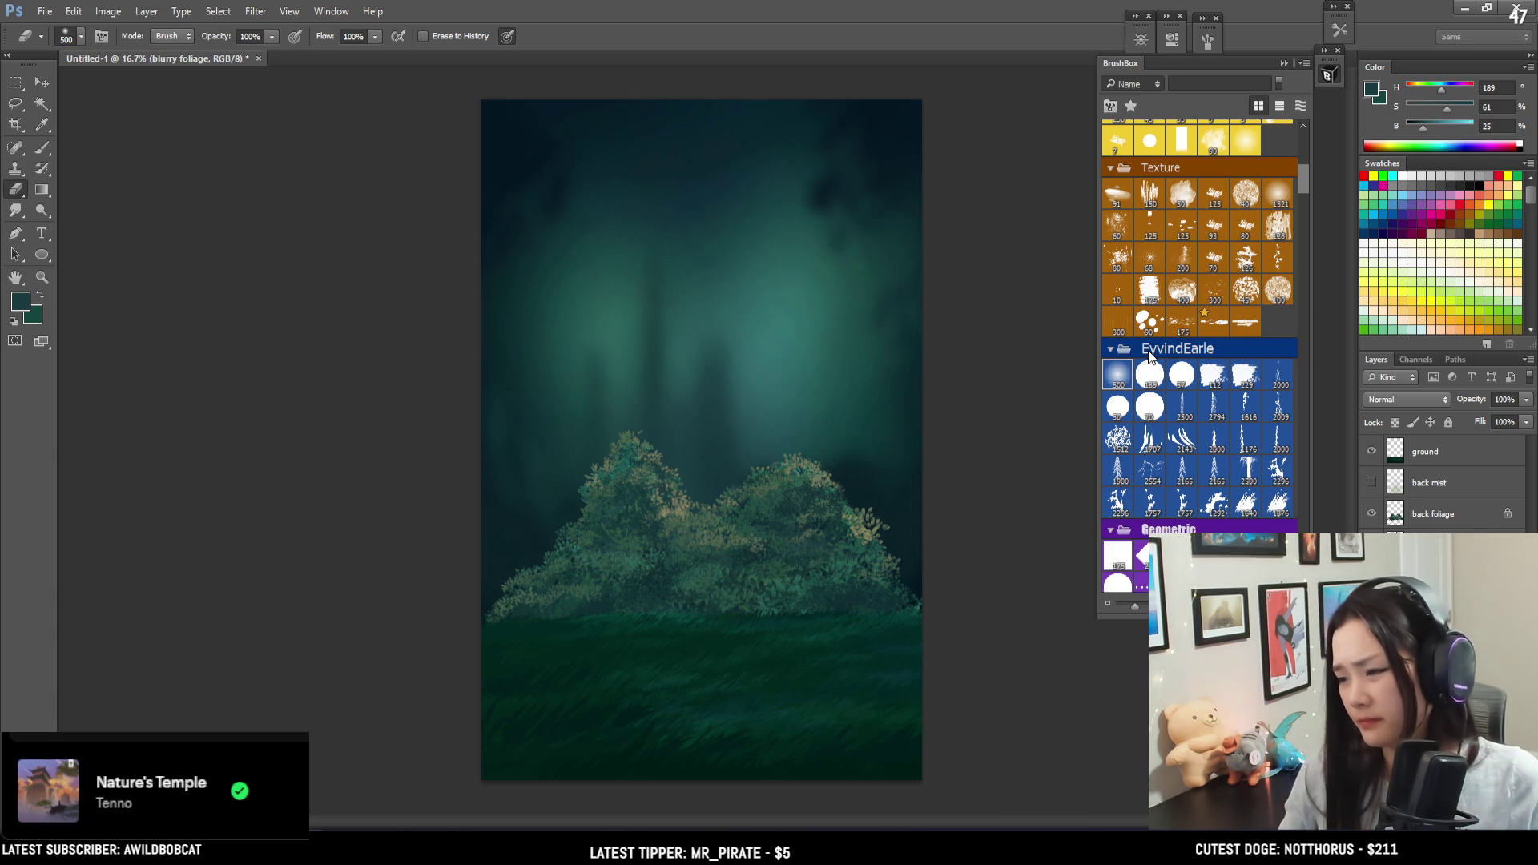
pyautogui.press(']')
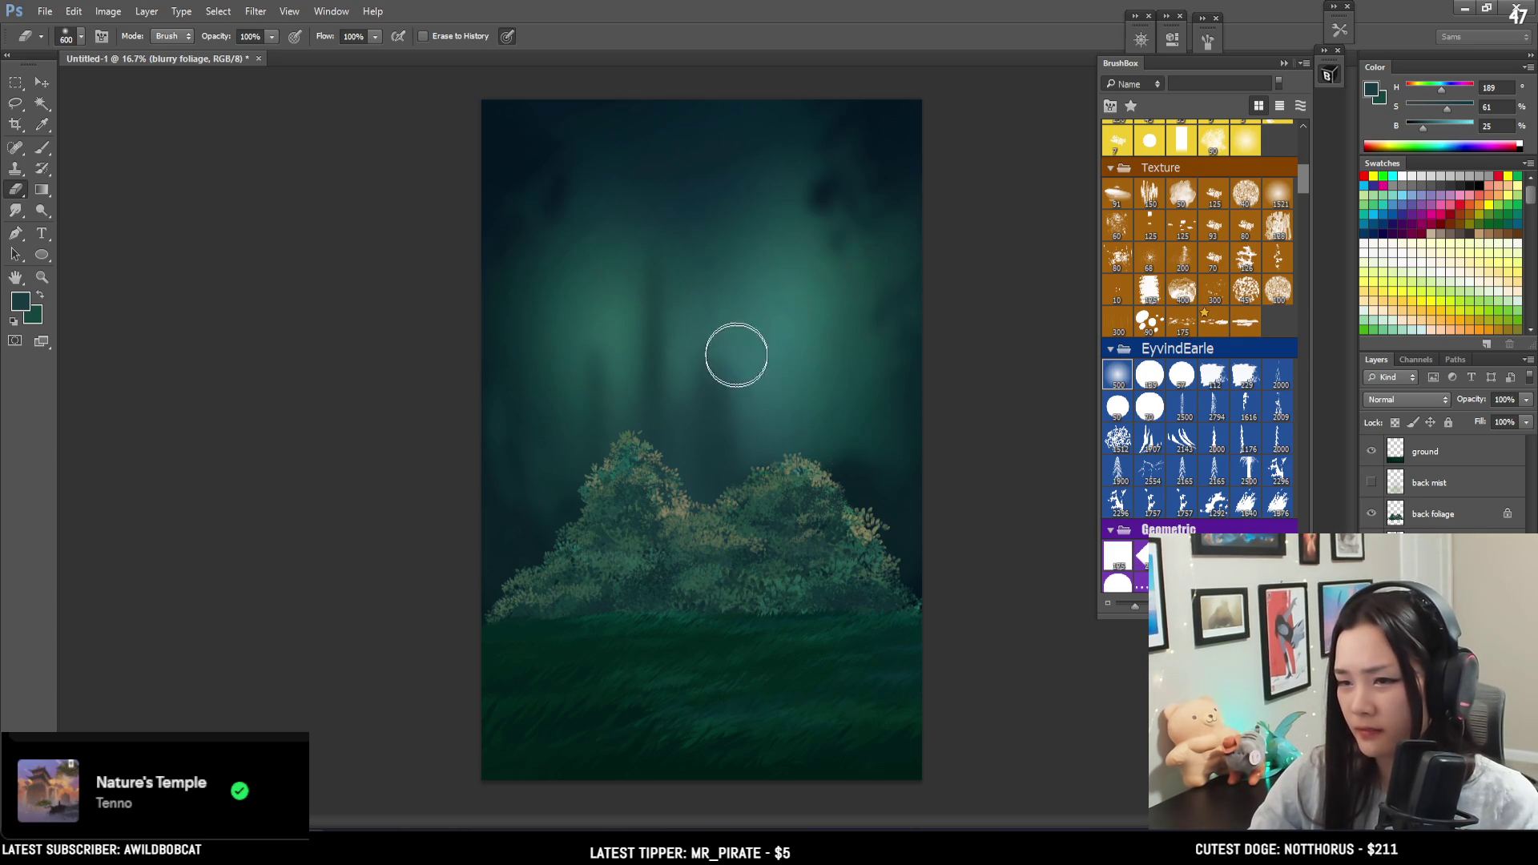
pyautogui.press('[')
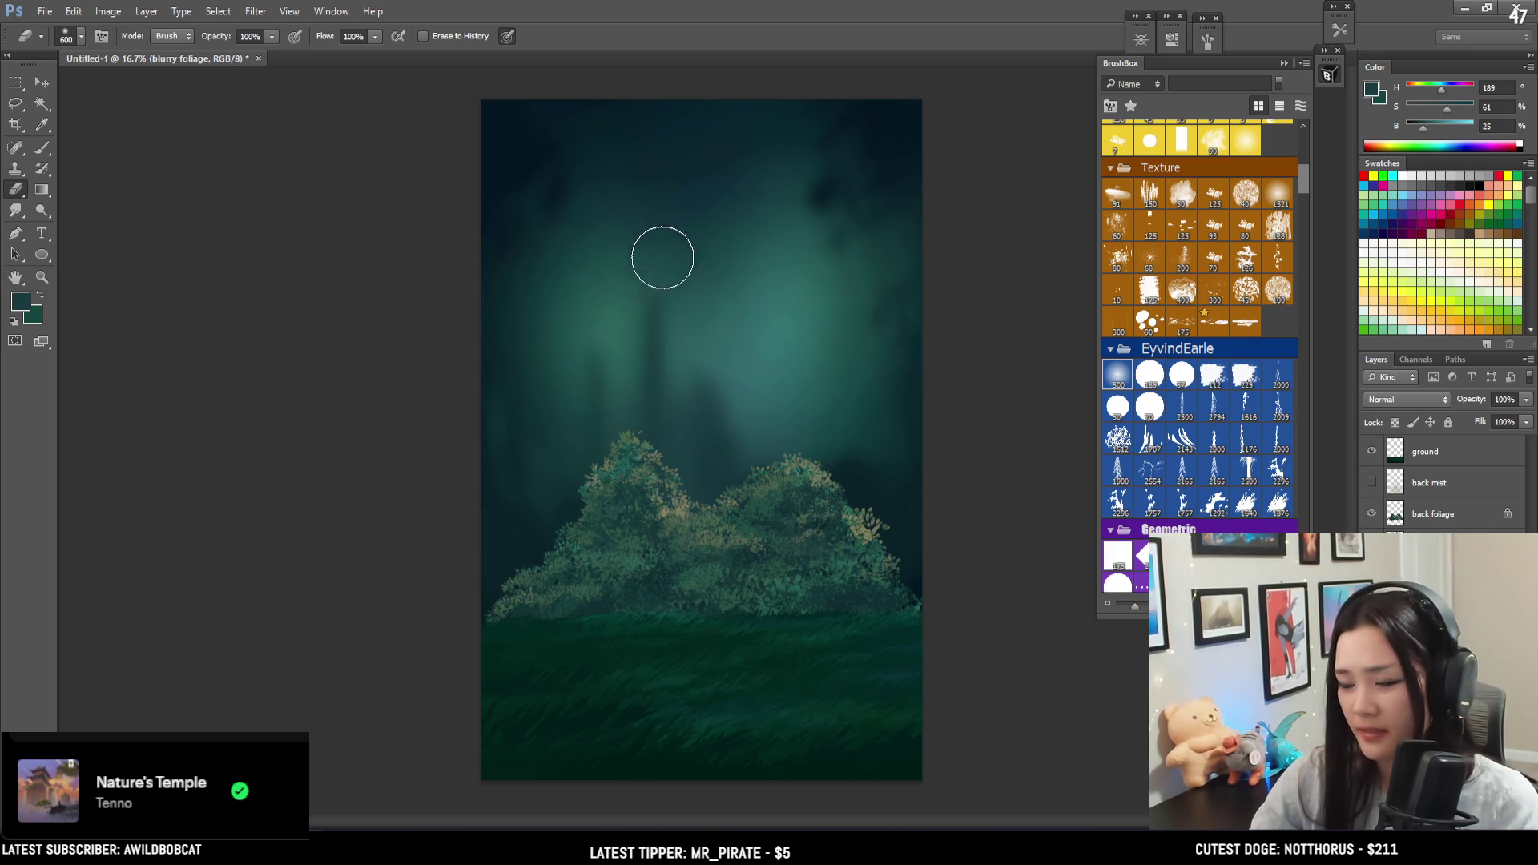
pyautogui.press('[')
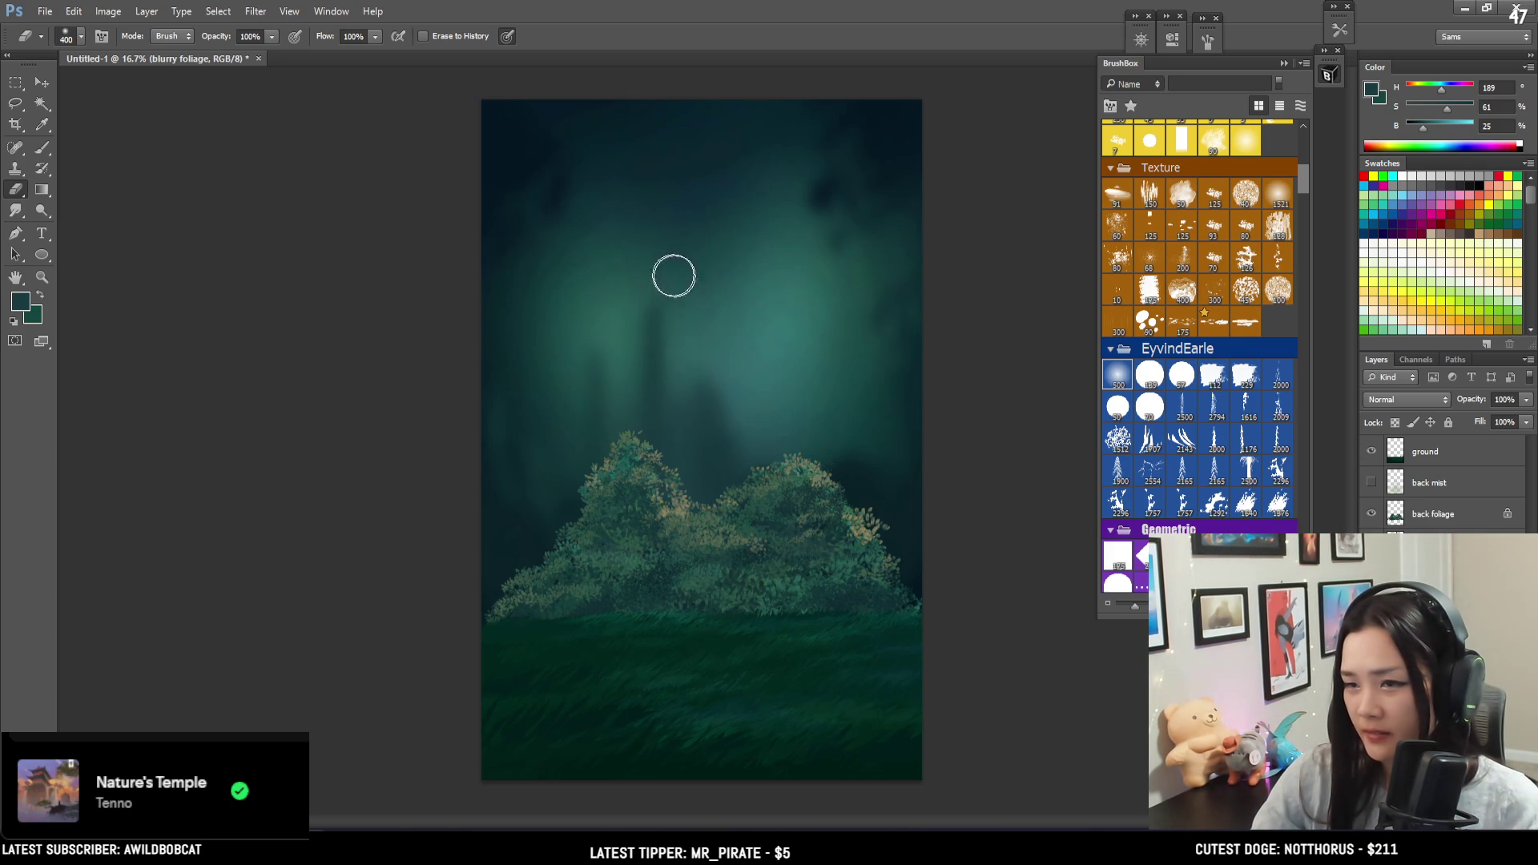
pyautogui.press('b')
pyautogui.press('[')
pyautogui.press('[')
pyautogui.press('[')
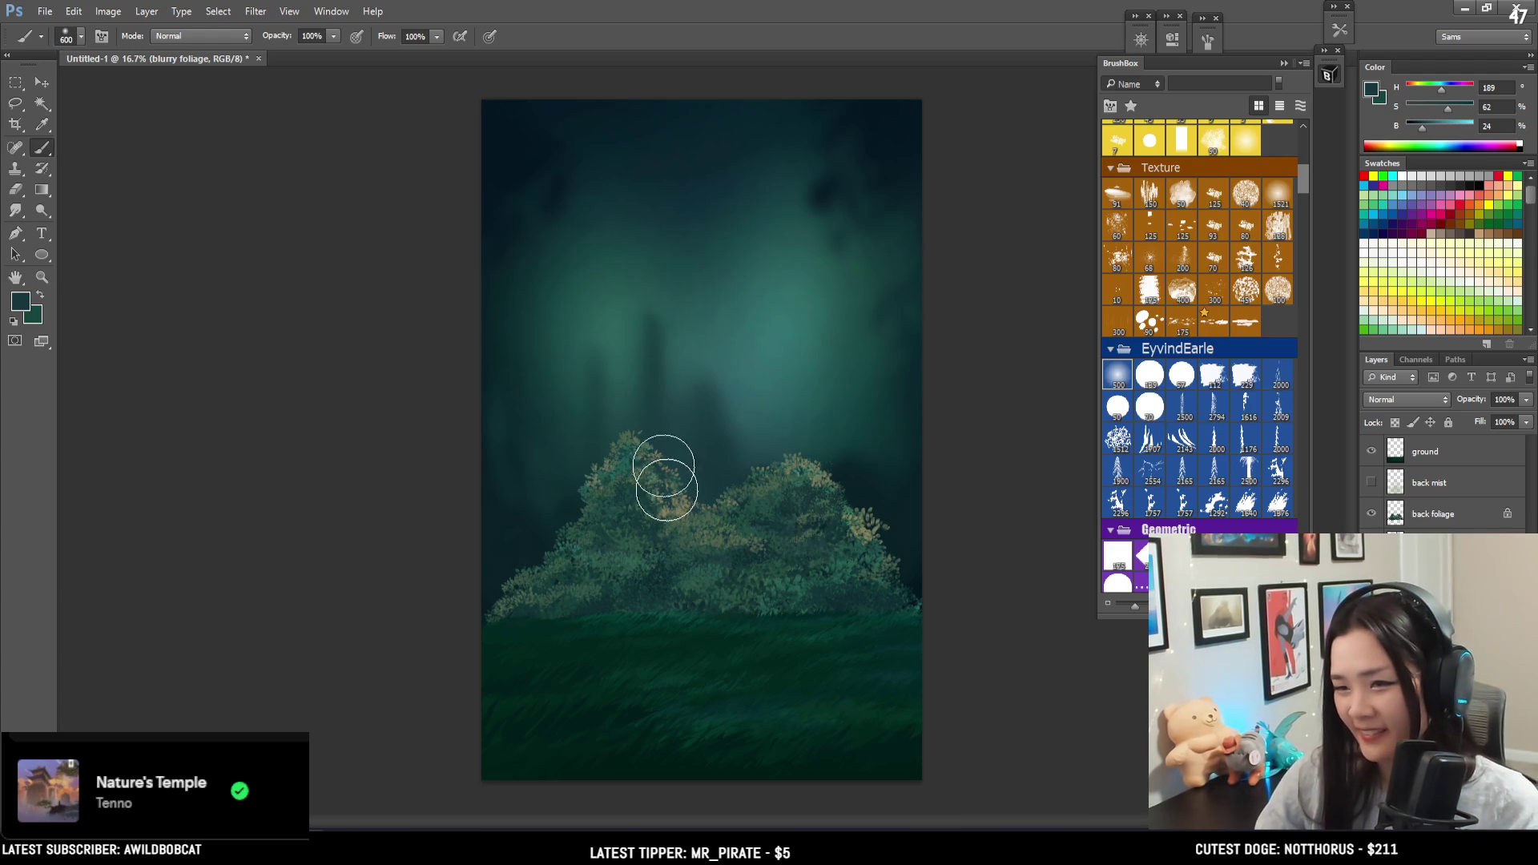
pyautogui.press('[')
pyautogui.press('[')
pyautogui.press('e')
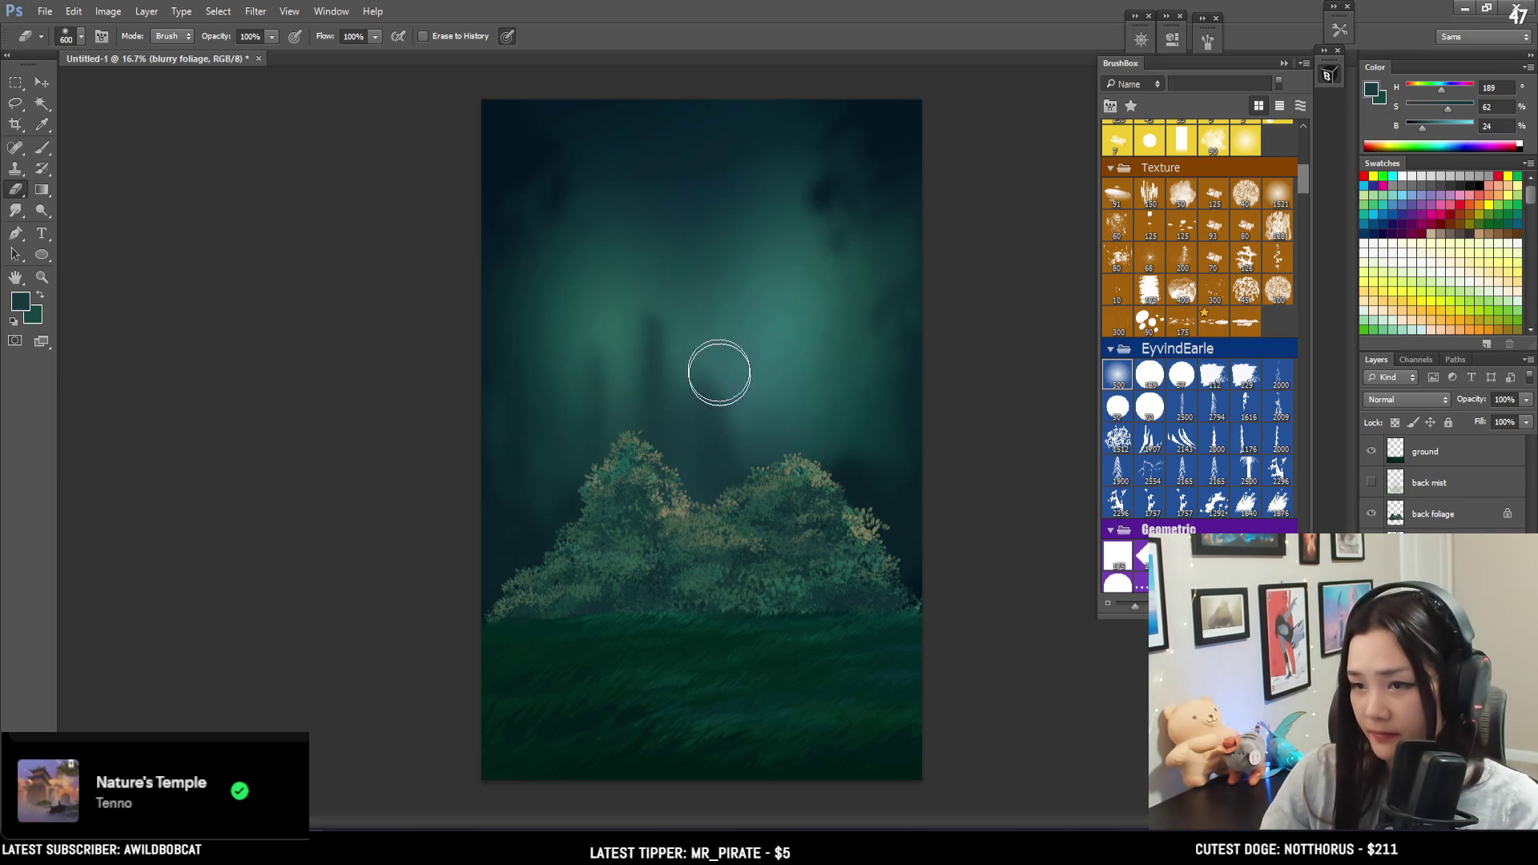
pyautogui.press('[')
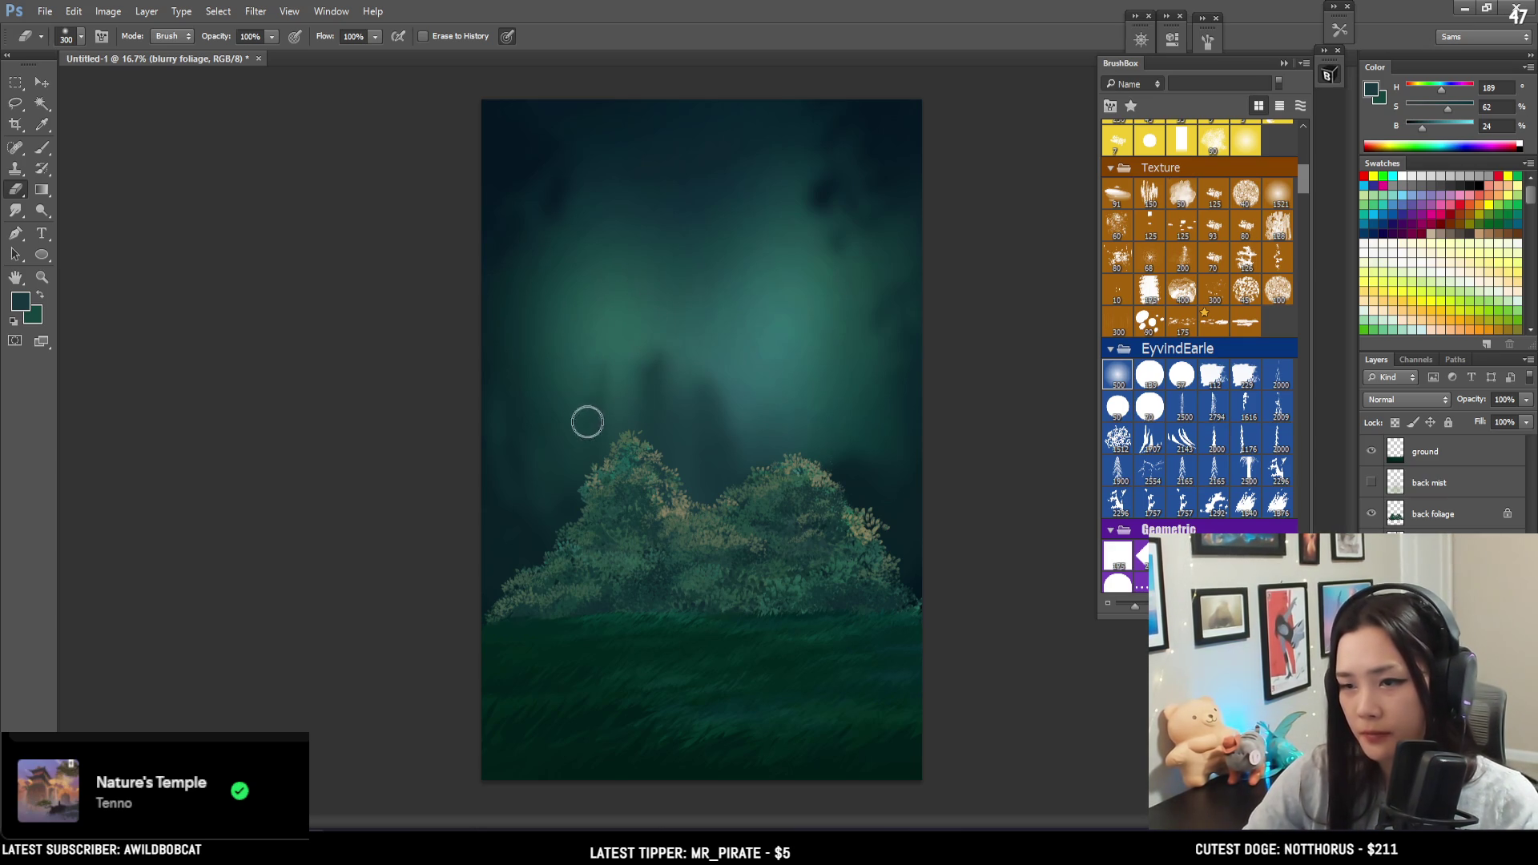
pyautogui.keyDown('alt'); pyautogui.click(705, 425); pyautogui.keyUp('alt')
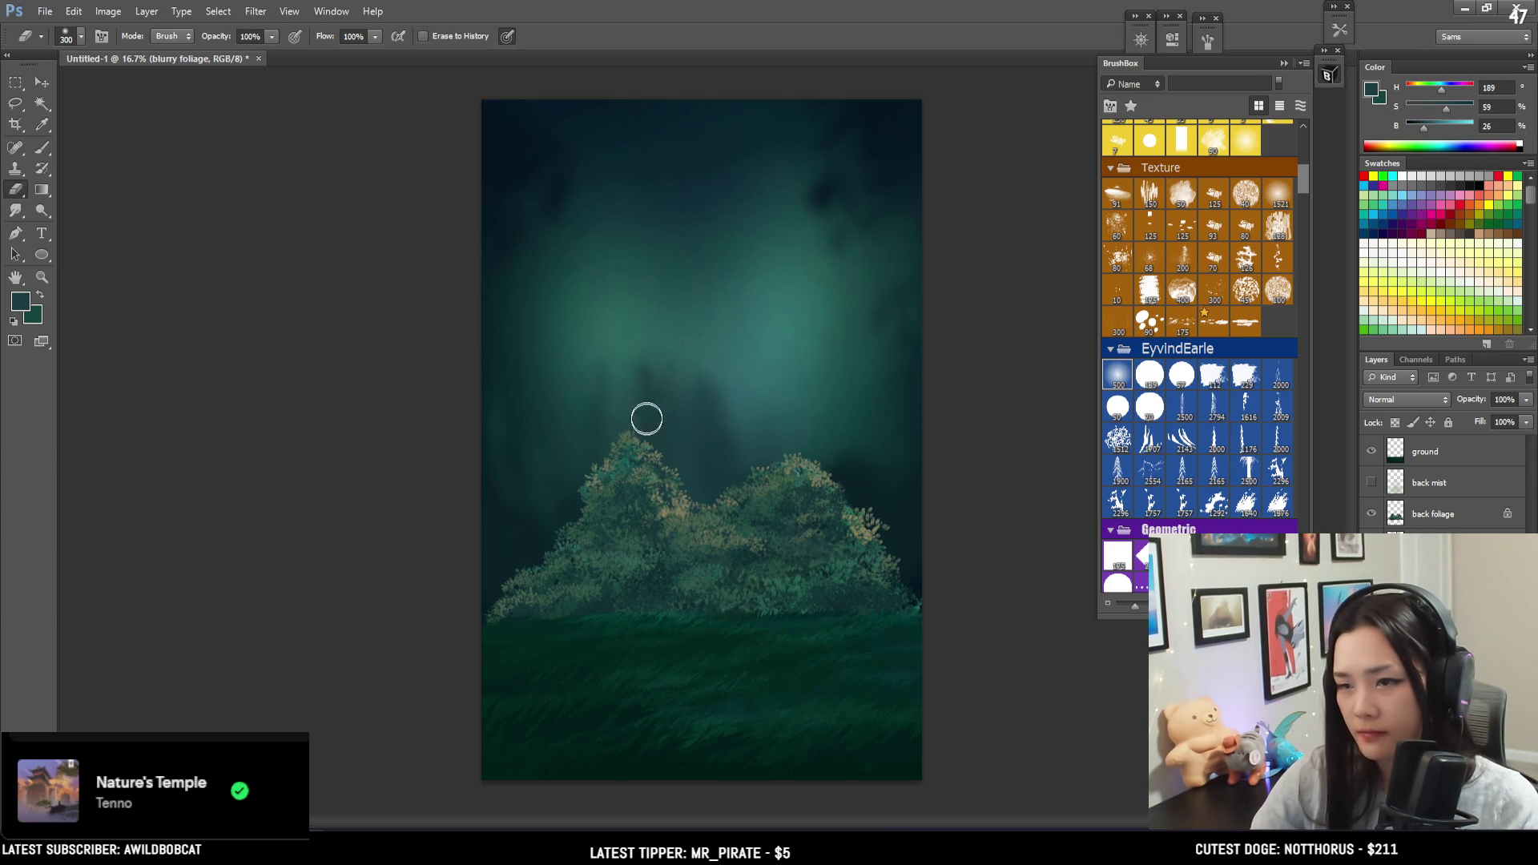
pyautogui.press(']')
pyautogui.press(']')
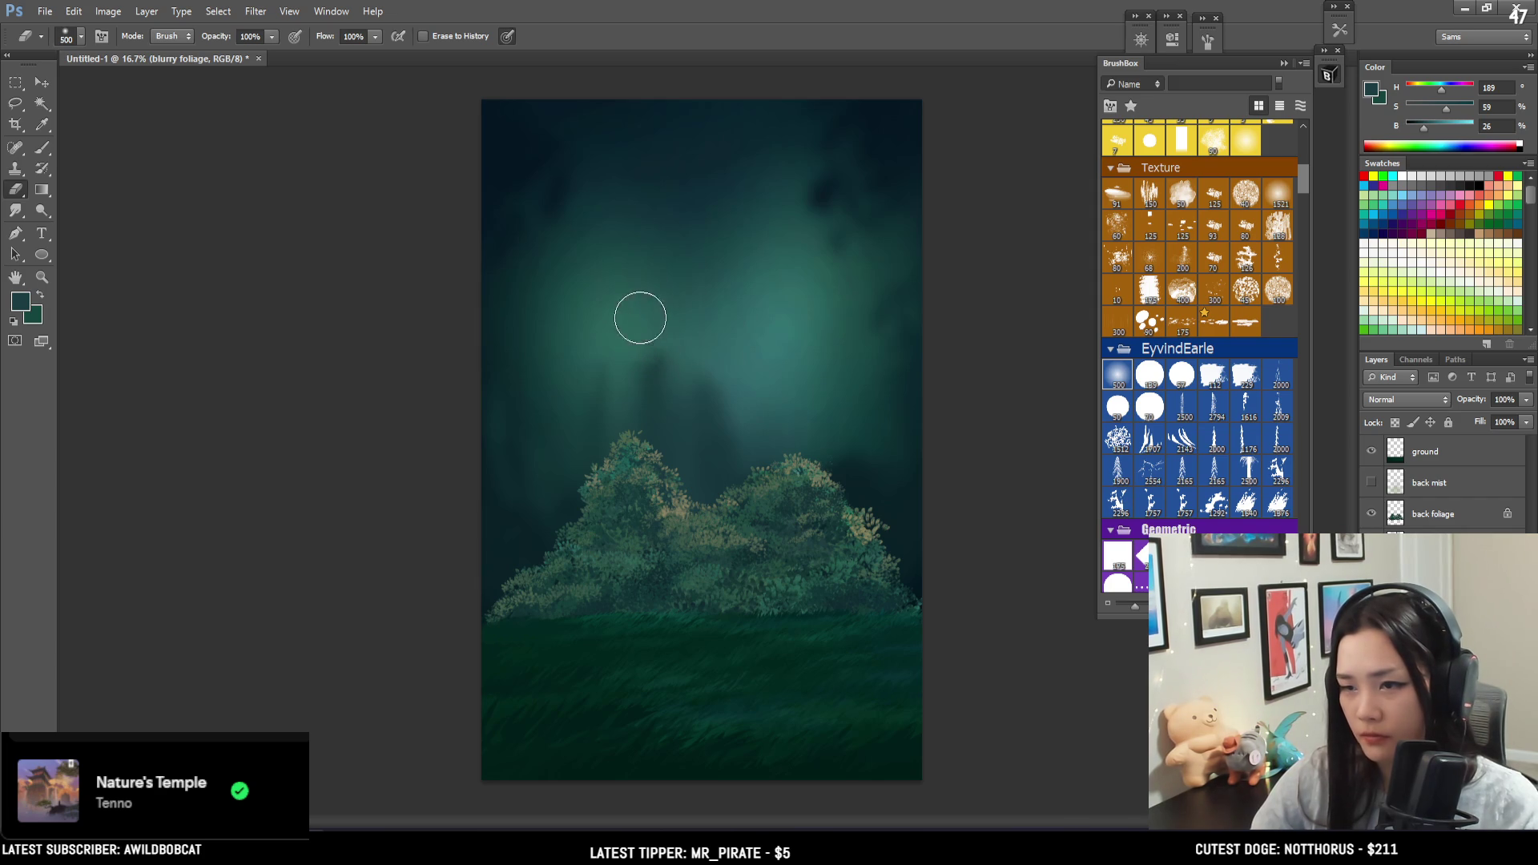
pyautogui.press('[')
pyautogui.press('[')
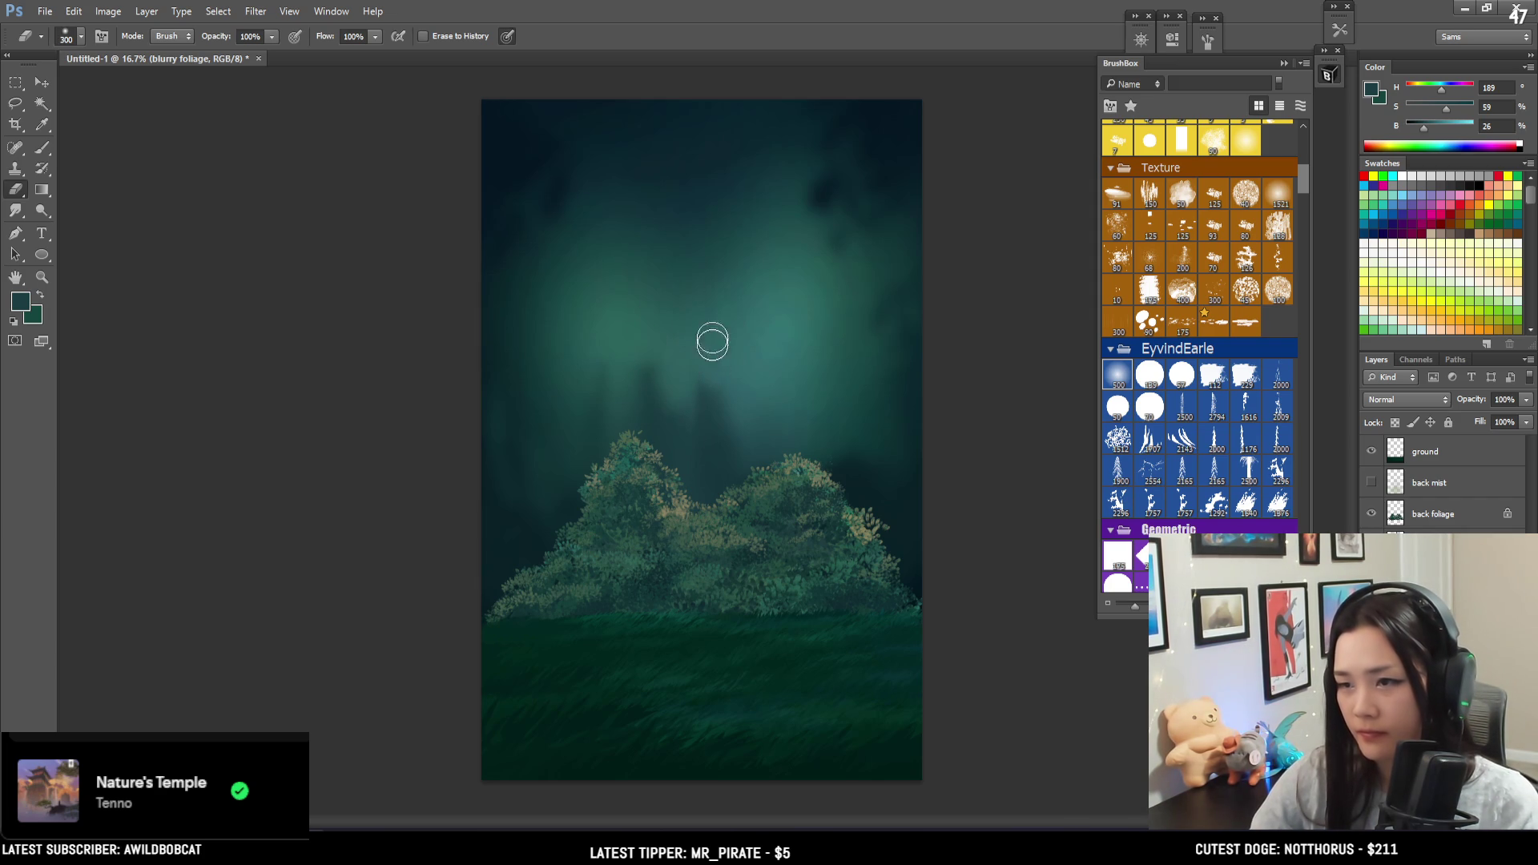
# - Sample a darker teal and paint a tall dark trunk up the misty sky
pyautogui.press('b')
pyautogui.moveTo(809, 350)
pyautogui.mouseDown()
pyautogui.moveTo(887, 504)
pyautogui.moveTo(849, 463)
pyautogui.mouseUp()
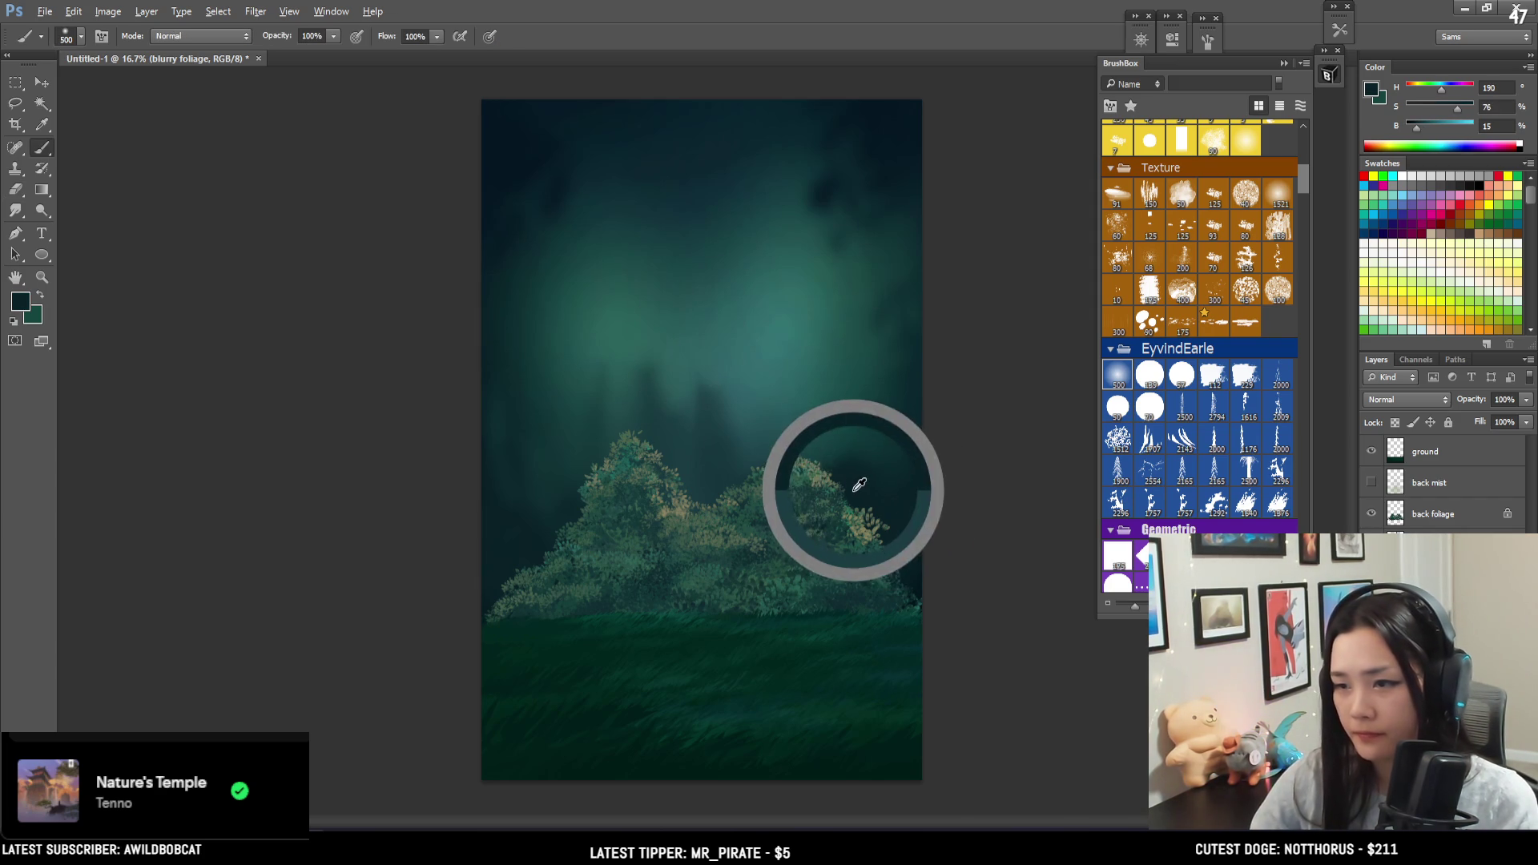
pyautogui.press('[')
pyautogui.press('[')
pyautogui.press('[')
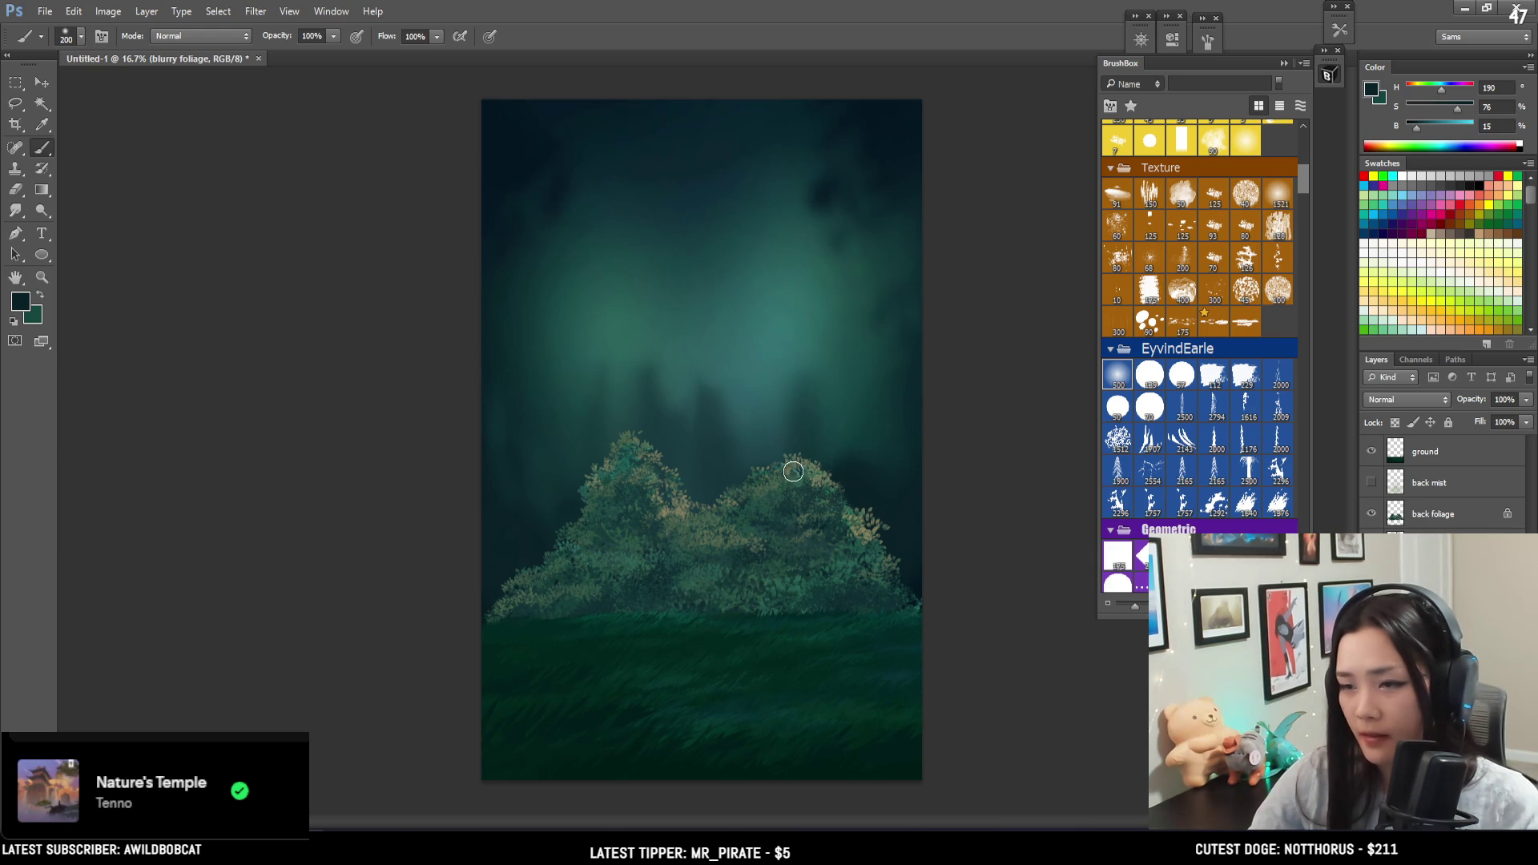
pyautogui.press(']')
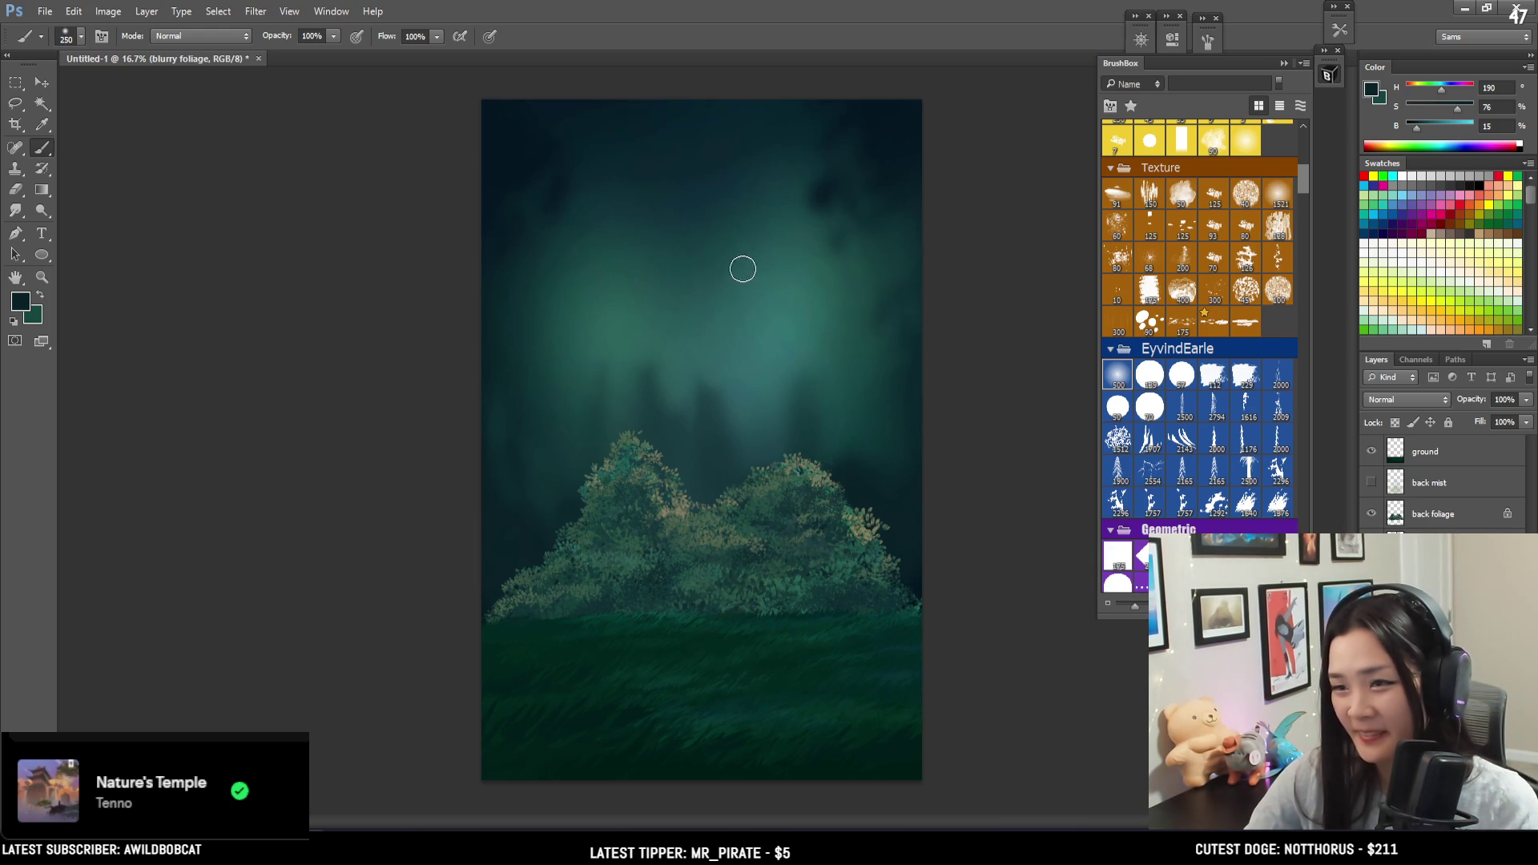
pyautogui.moveTo(737, 464); pyautogui.dragTo(757, 180)
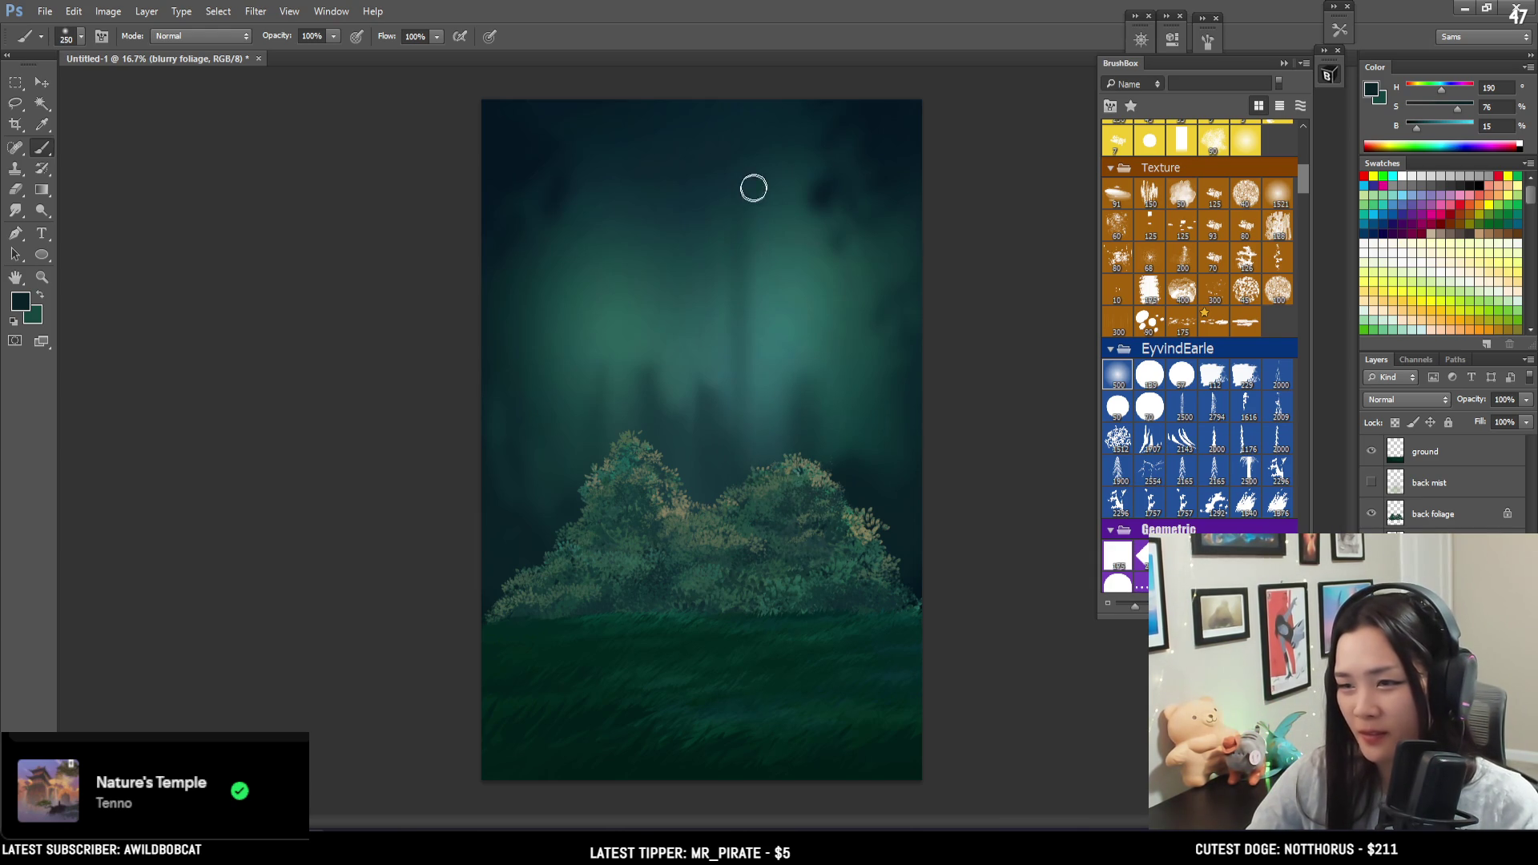
pyautogui.hotkey('ctrl', 'z')
pyautogui.moveTo(731, 275); pyautogui.dragTo(724, 492)
pyautogui.press(']')
pyautogui.press(']')
pyautogui.press(']')
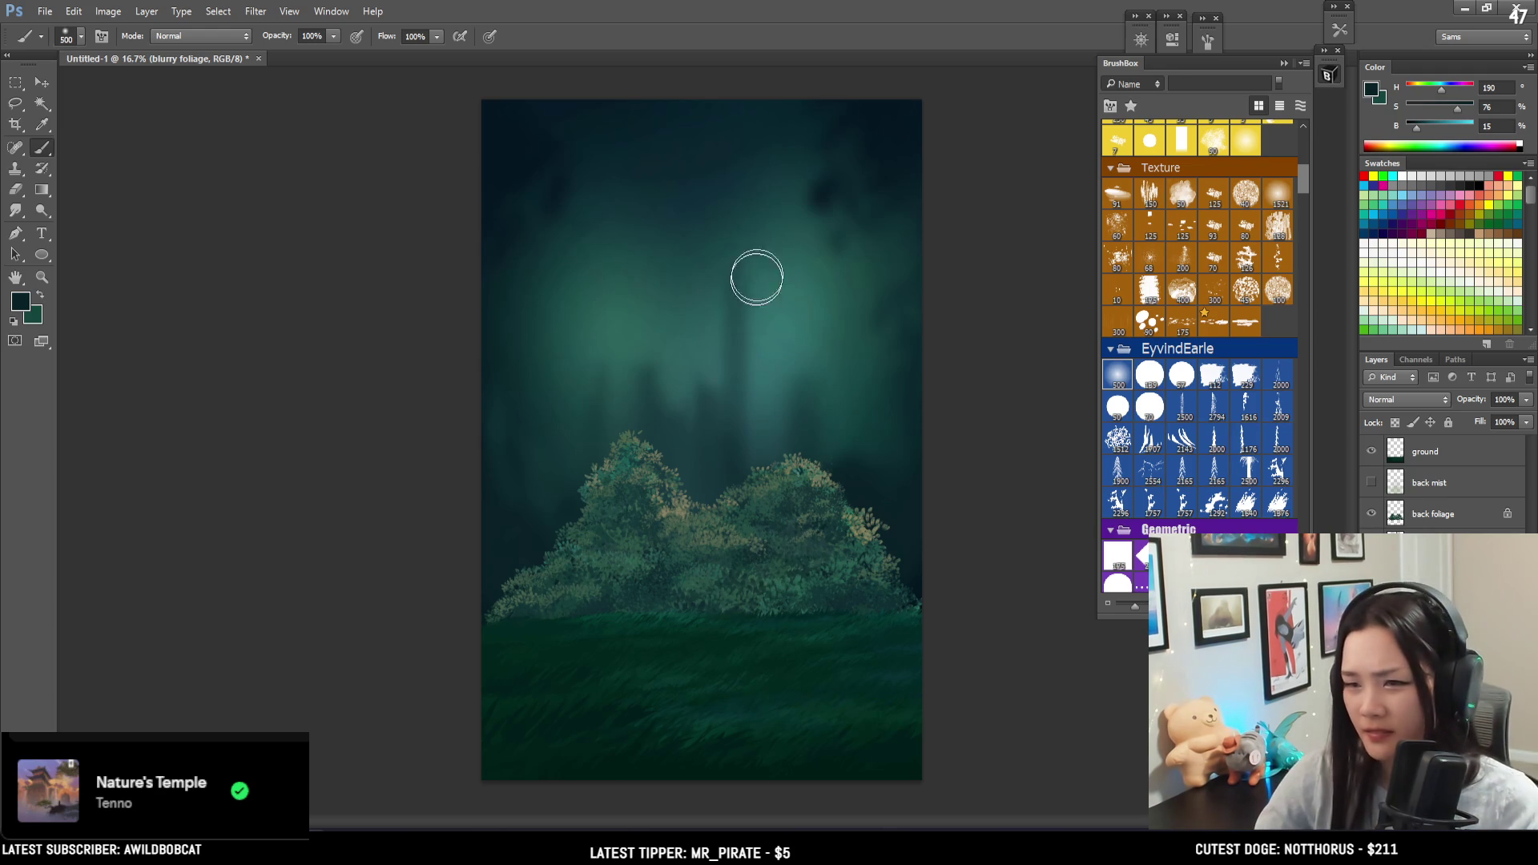
pyautogui.press('[')
pyautogui.press('[')
pyautogui.press('[')
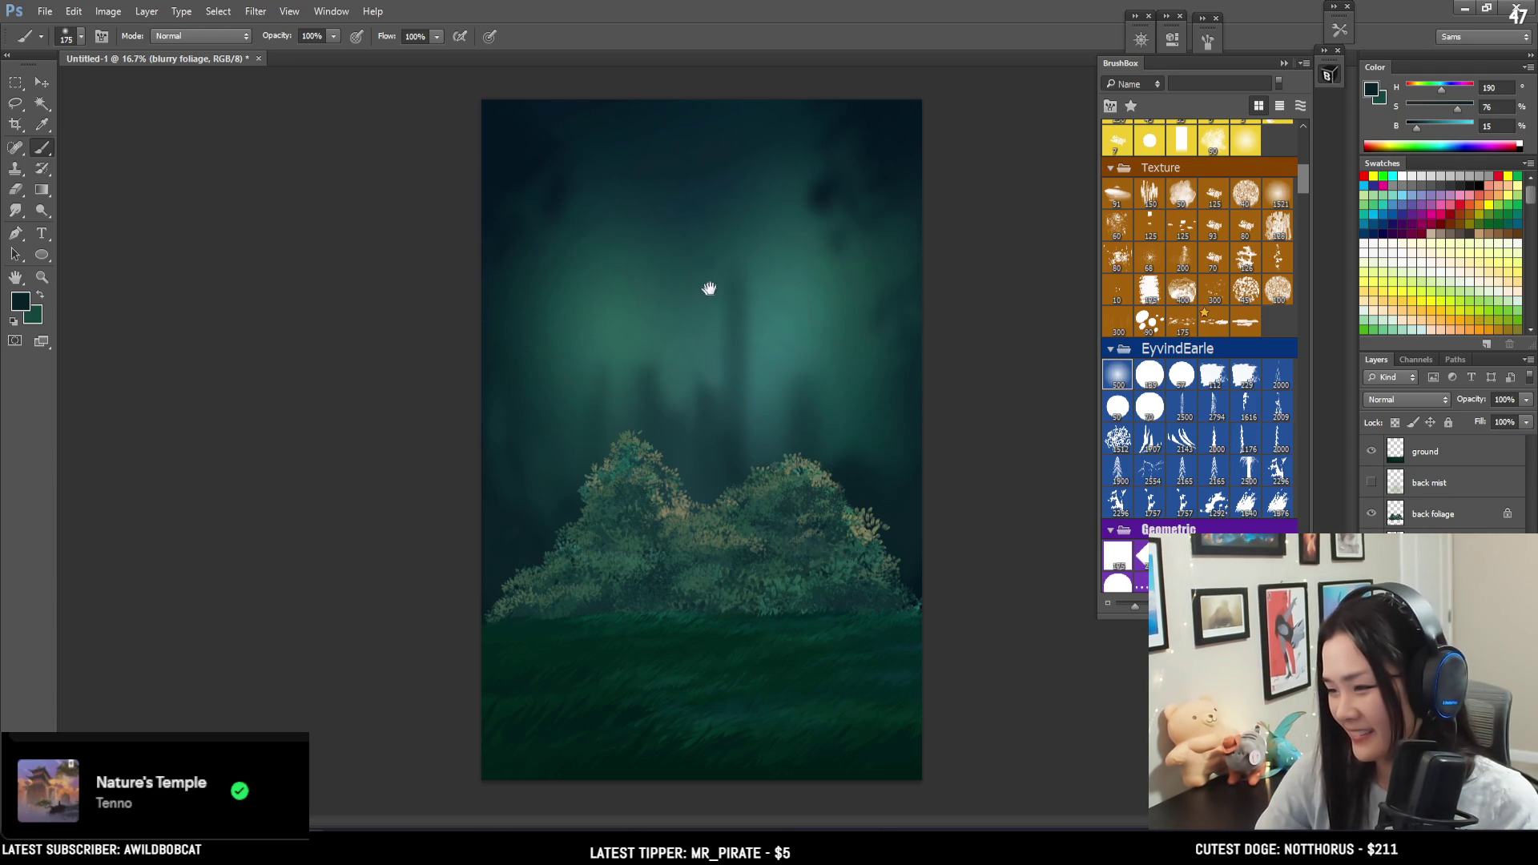
pyautogui.press(']')
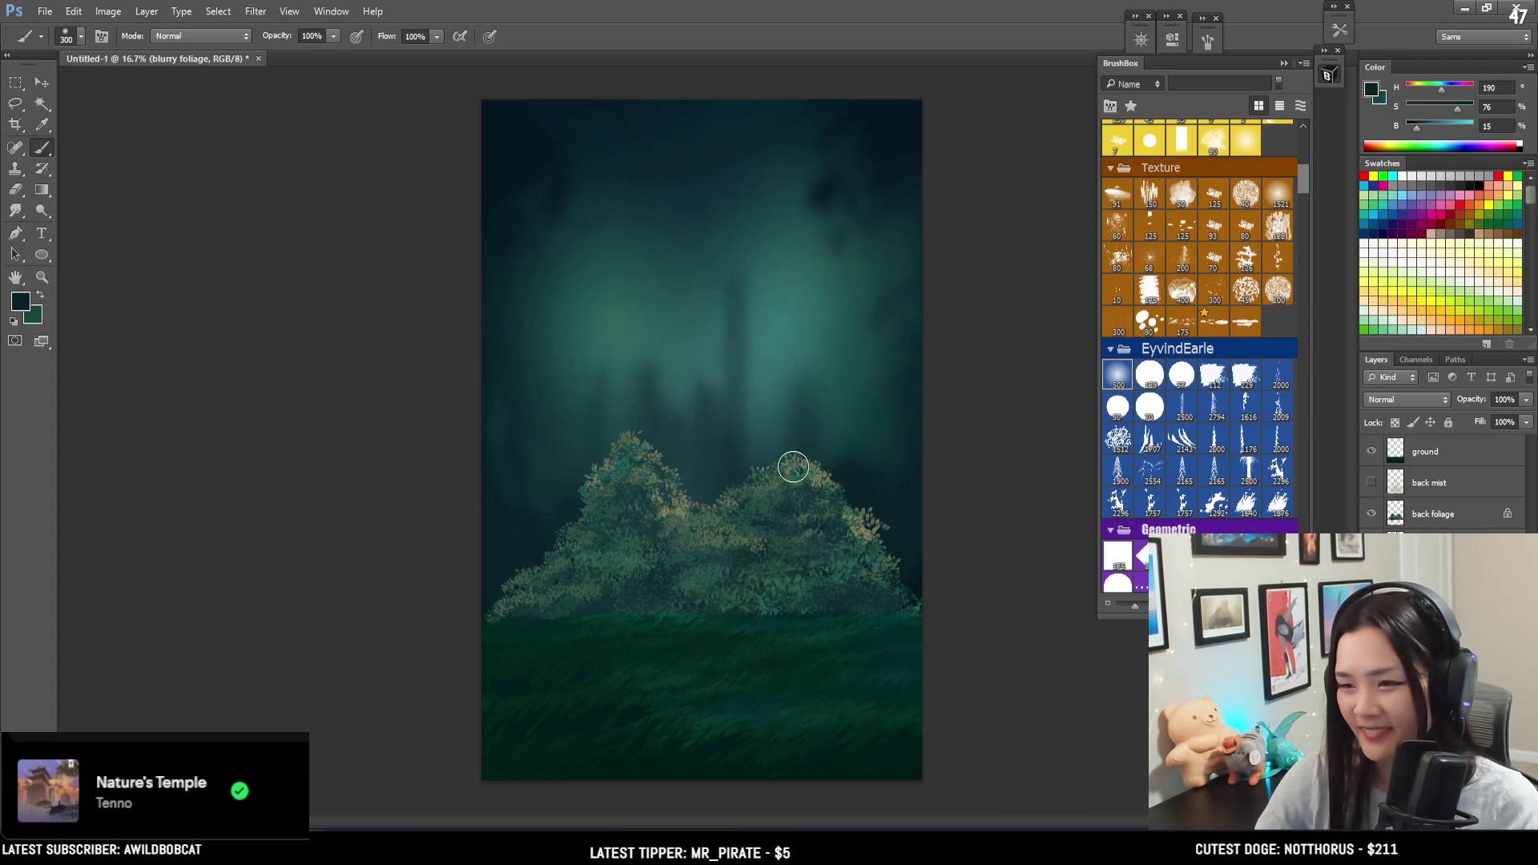
# - Sample a lighter teal and a green from the canvas with a much larger brush
pyautogui.keyDown('alt'); pyautogui.click(807, 429); pyautogui.keyUp('alt')
pyautogui.press('[')
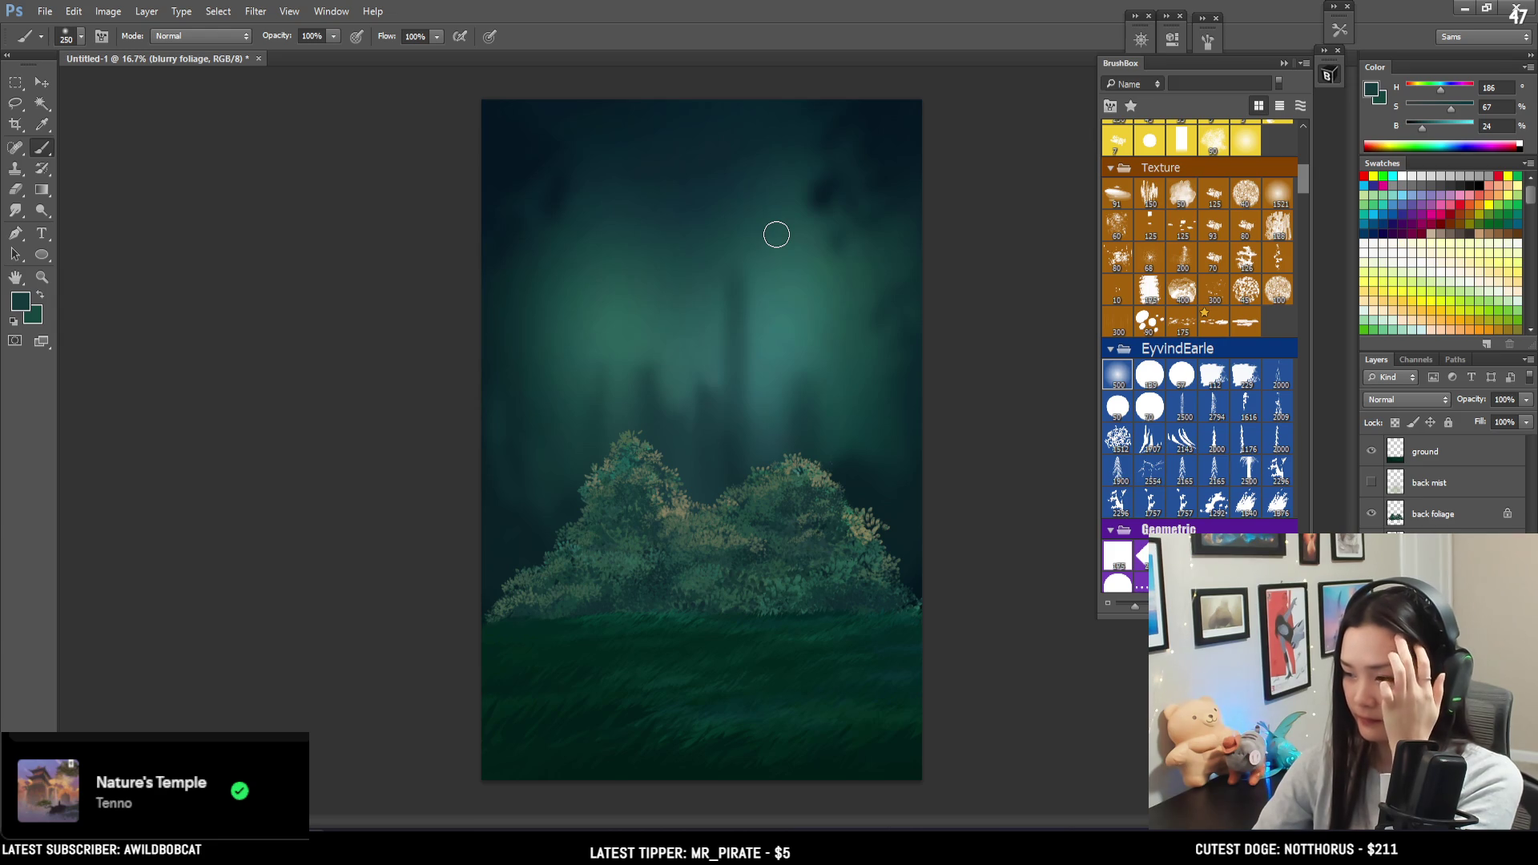
pyautogui.press(']')
pyautogui.press(']')
pyautogui.press(']')
pyautogui.keyDown('alt'); pyautogui.click(498, 594); pyautogui.keyUp('alt')
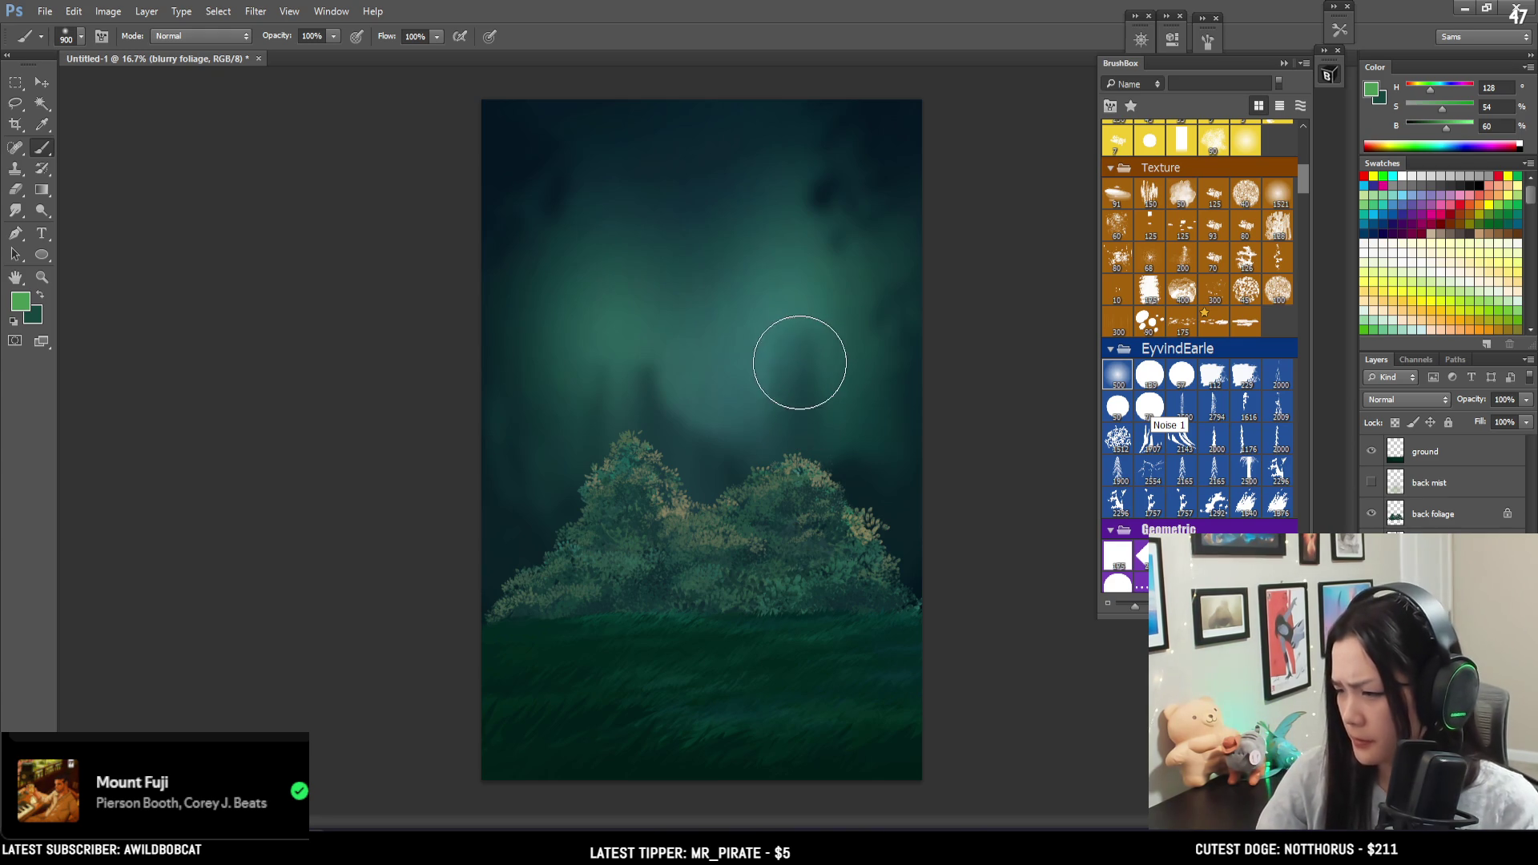
pyautogui.press(']')
pyautogui.press(']')
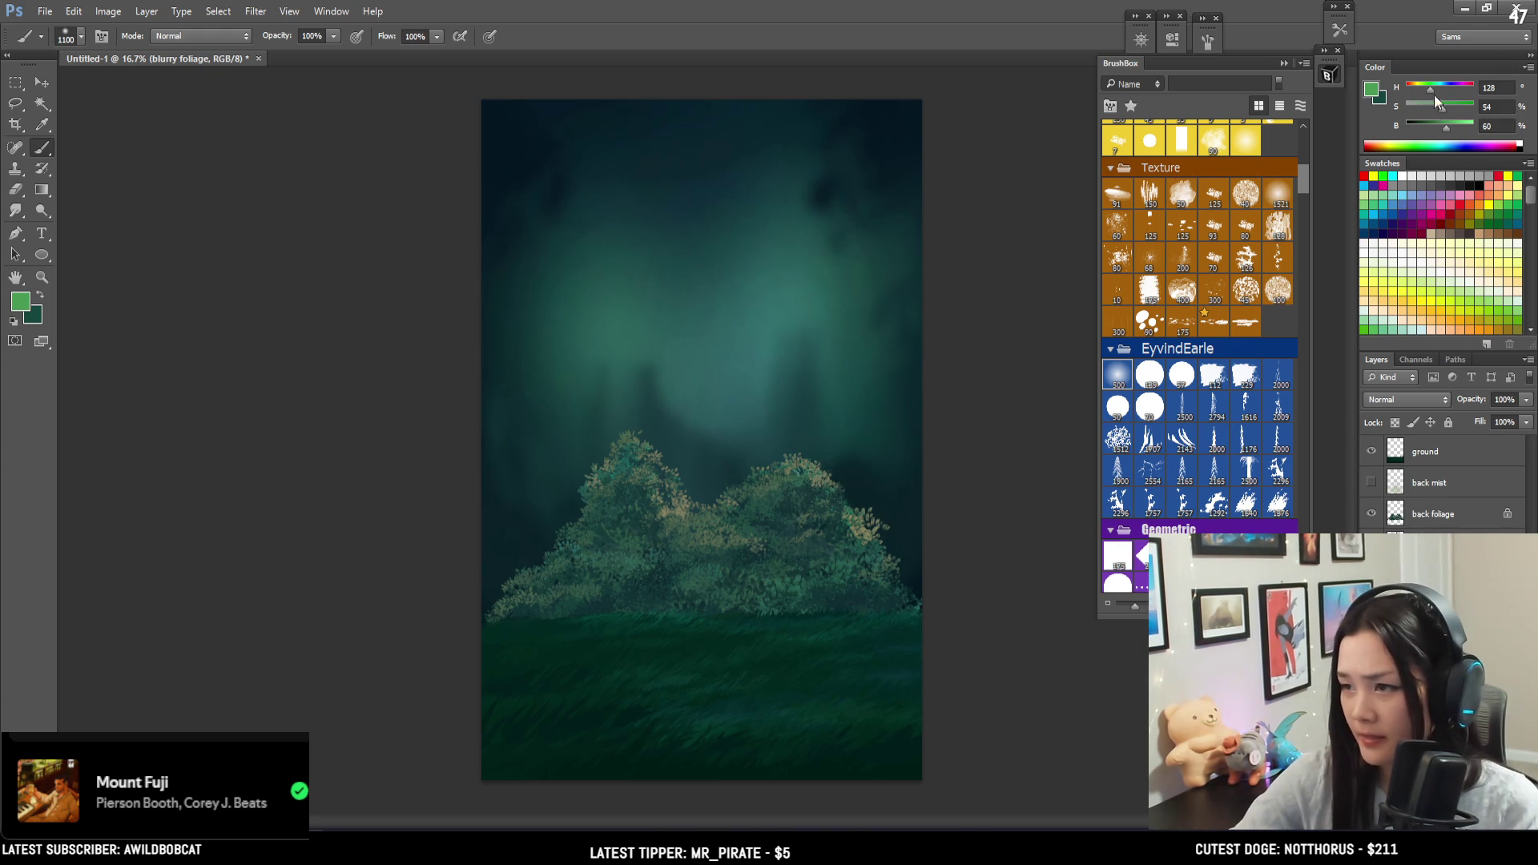
# - Brighten the green paint colour, then sample a teal from the canvas
pyautogui.moveTo(1446, 125); pyautogui.dragTo(1455, 132)
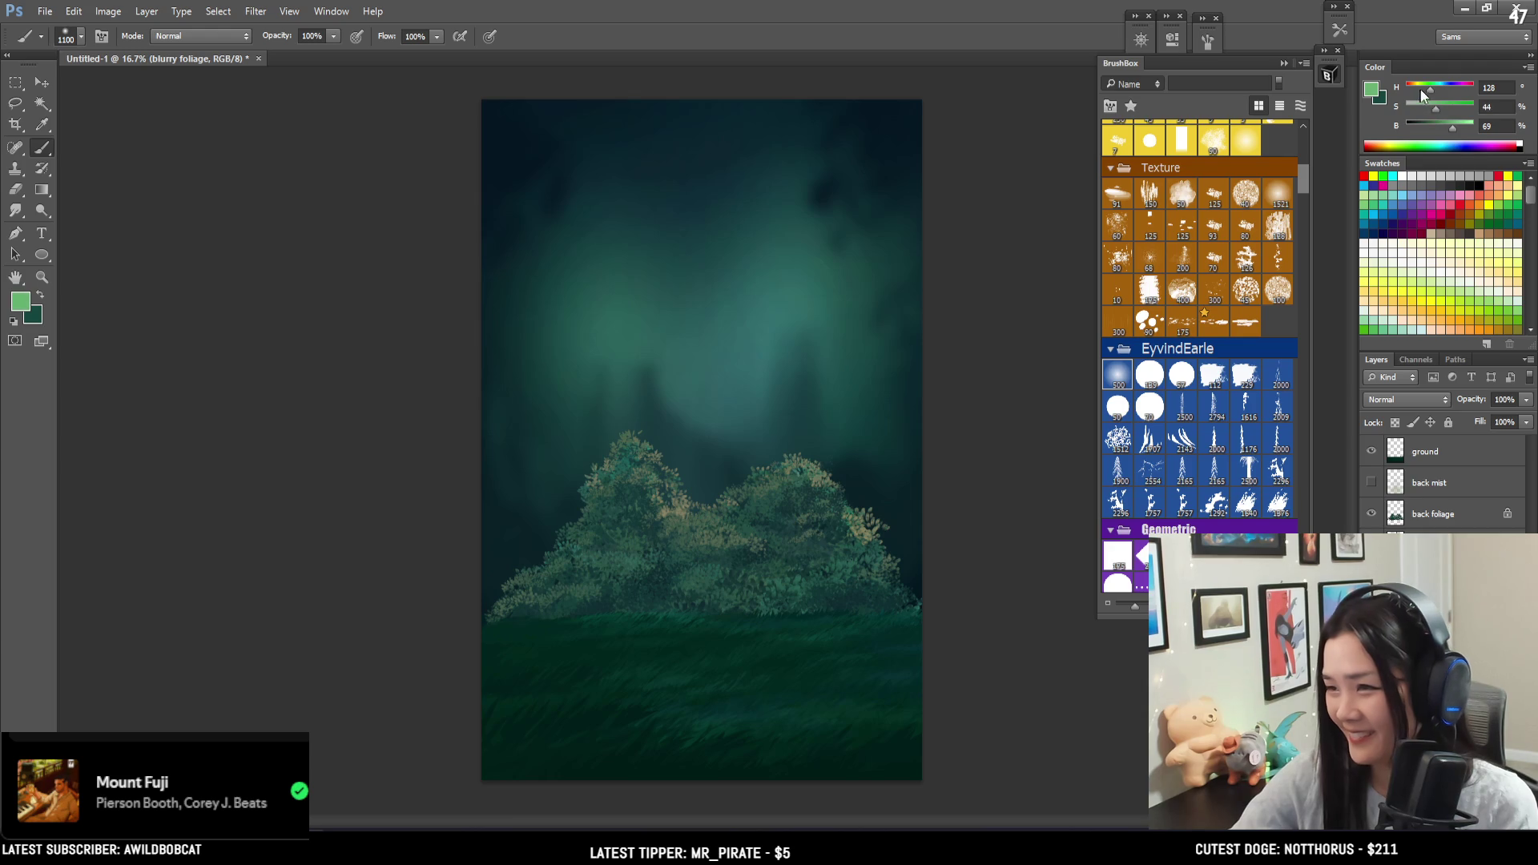
pyautogui.press(']')
pyautogui.press(']')
pyautogui.press(']')
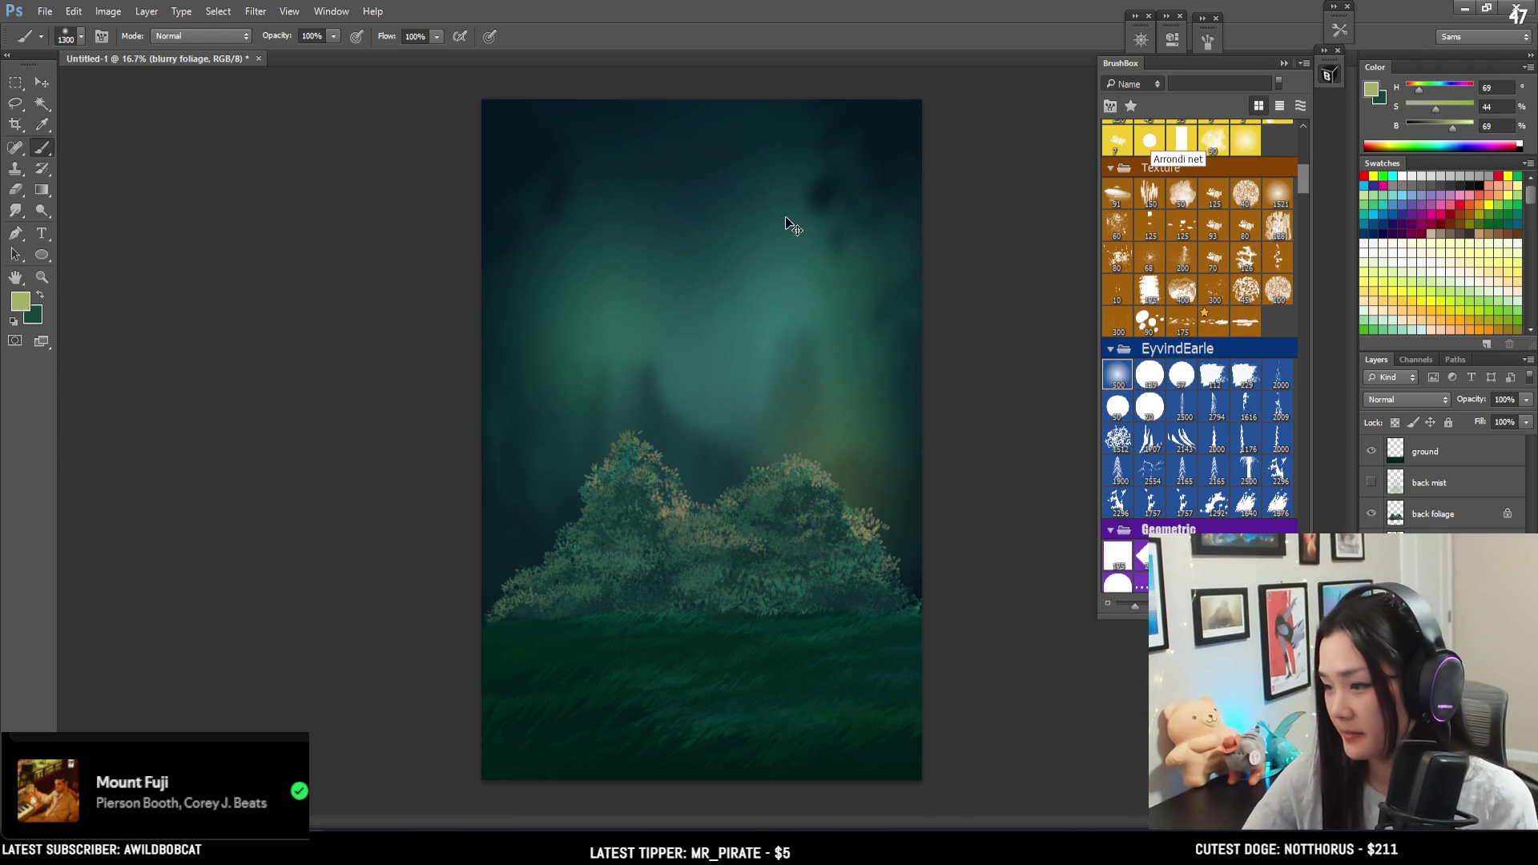
pyautogui.press(']')
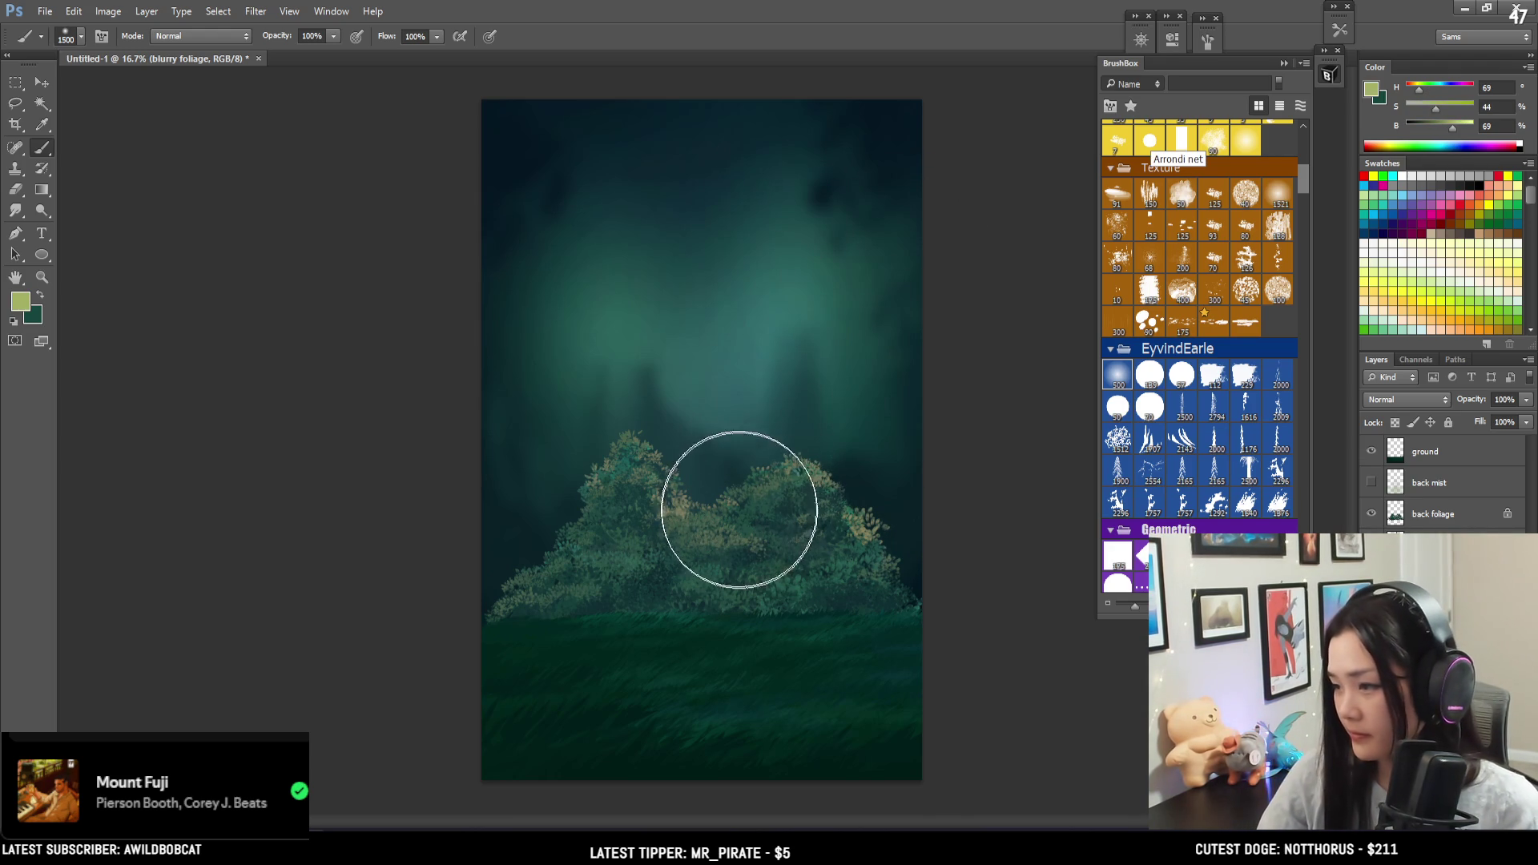
pyautogui.press('[')
pyautogui.press('[')
pyautogui.press('[')
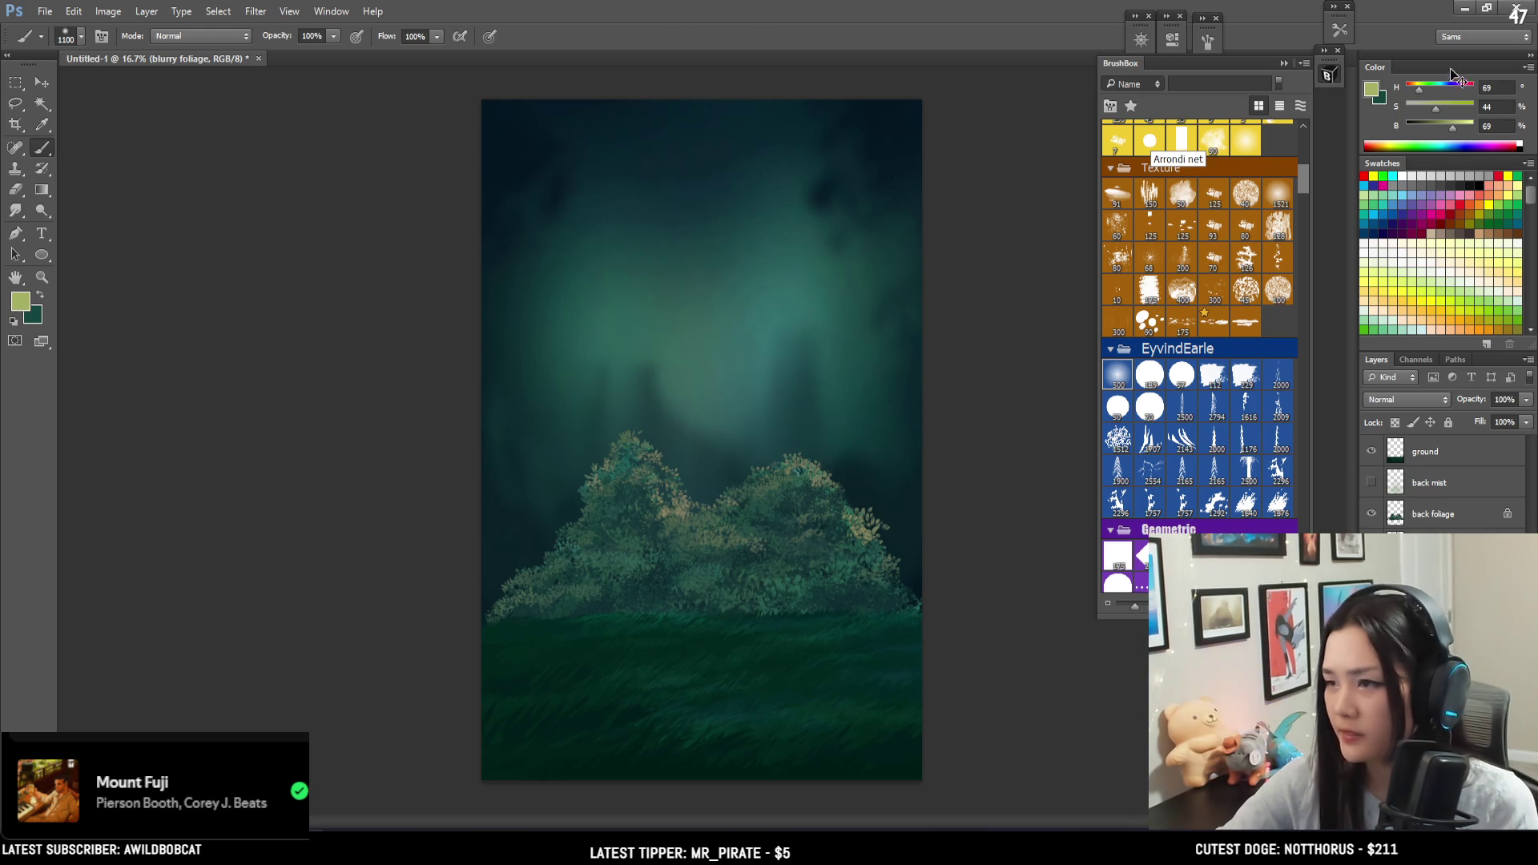
pyautogui.keyDown('alt'); pyautogui.click(738, 333); pyautogui.keyUp('alt')
pyautogui.press('[')
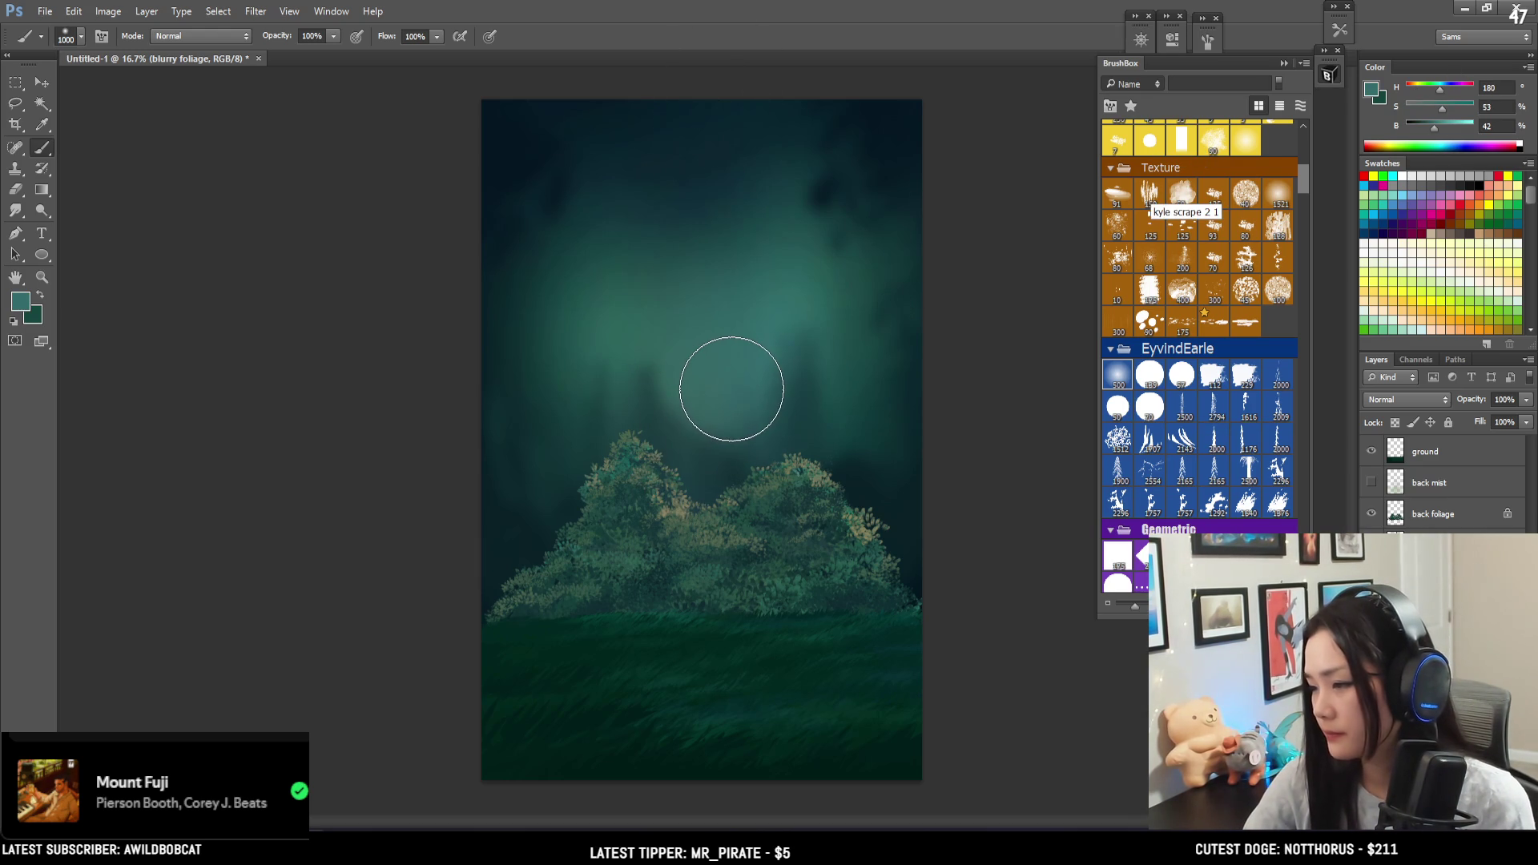
pyautogui.press('[')
pyautogui.press('[')
pyautogui.press('[')
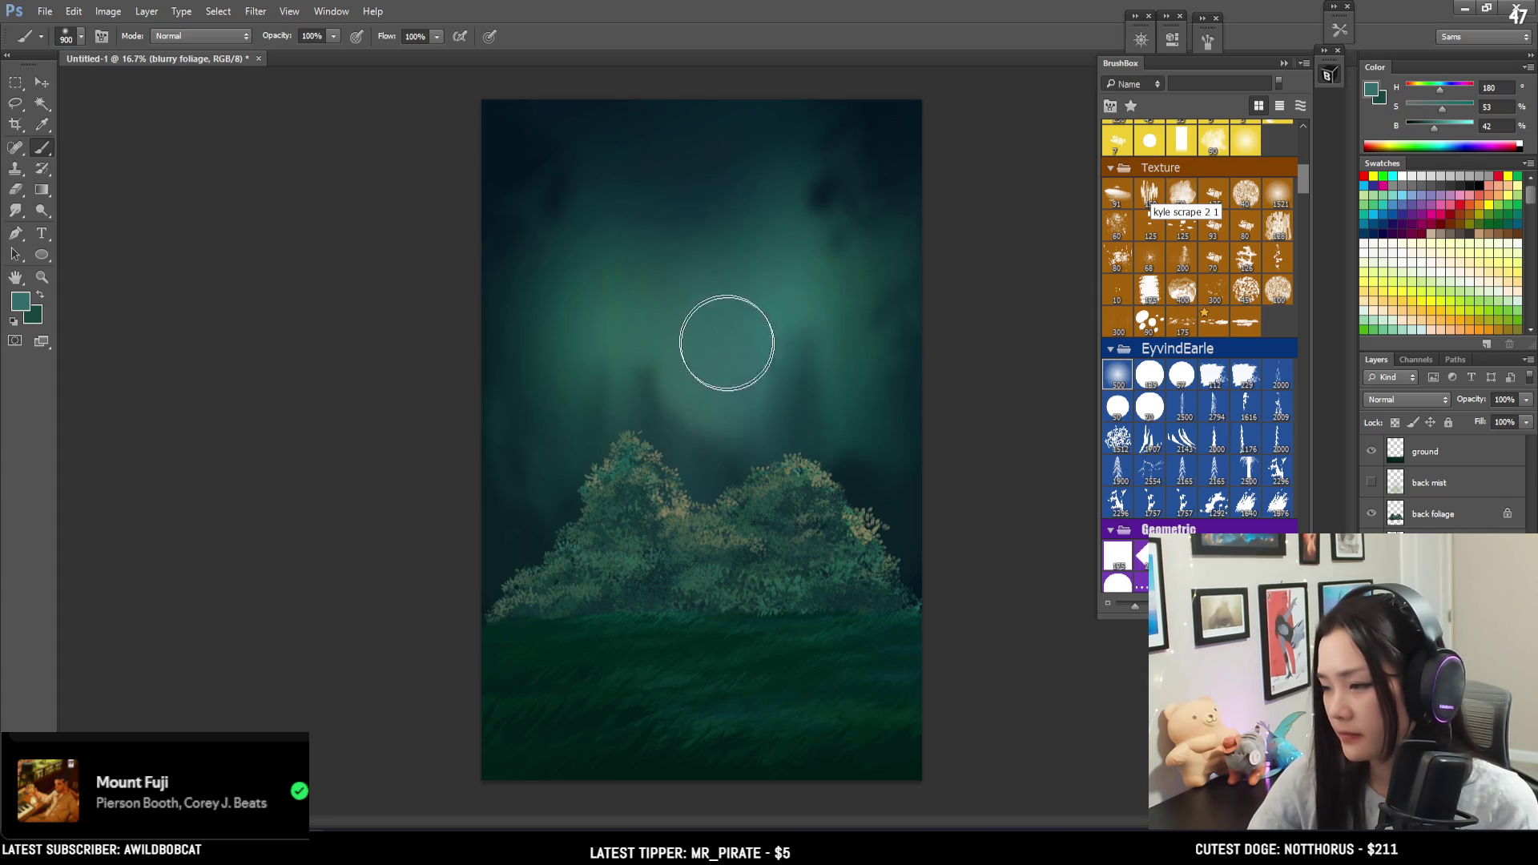
# - Sample darker and lighter mist teals and bring the Space Auroras brushes into view
pyautogui.keyDown('alt'); pyautogui.click(653, 411); pyautogui.keyUp('alt')
pyautogui.press('[')
pyautogui.press('[')
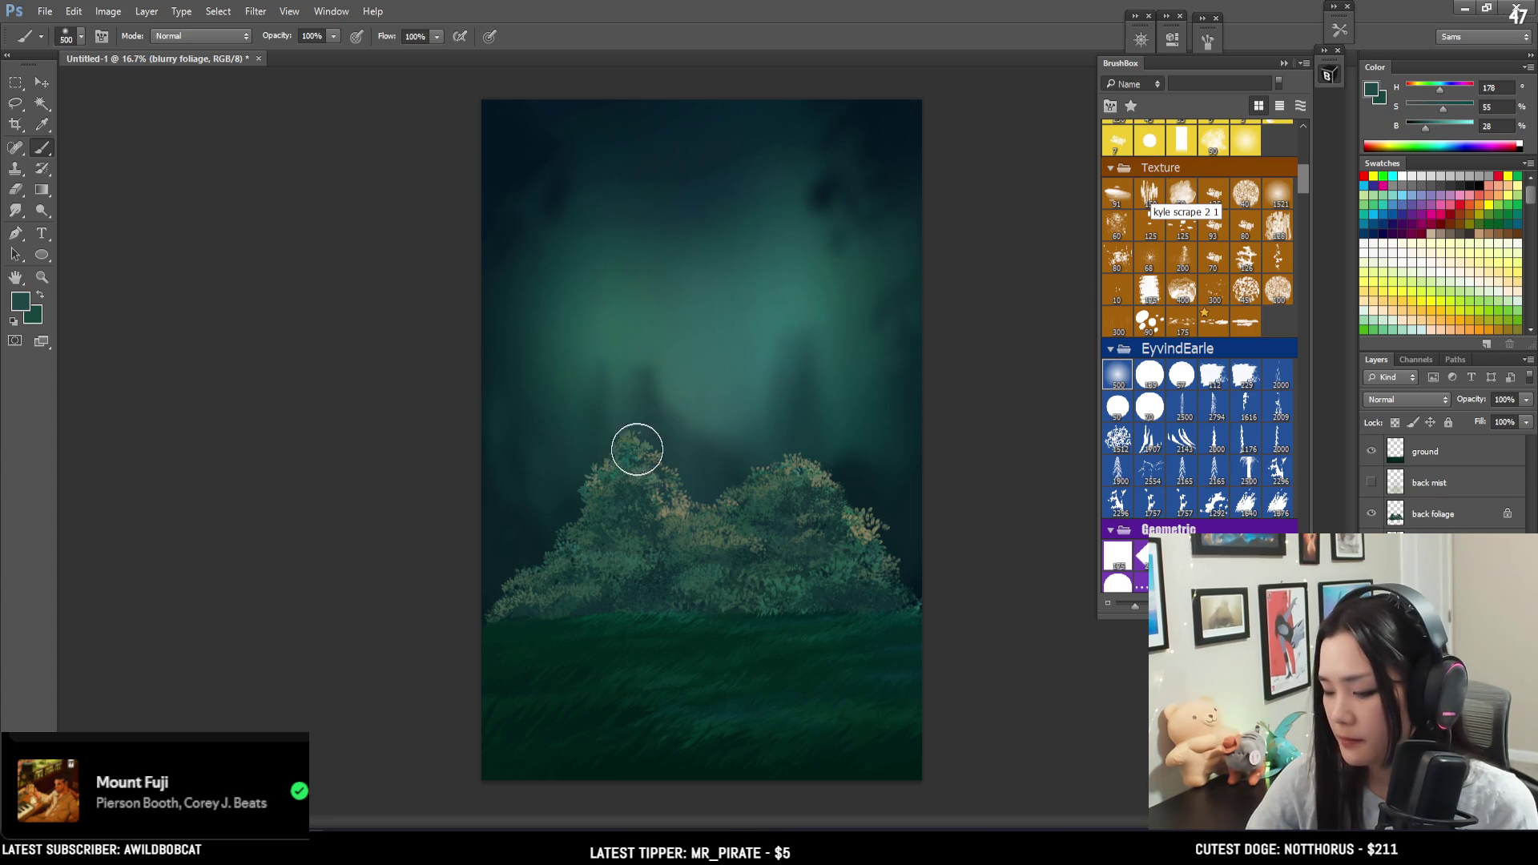
pyautogui.keyDown('alt'); pyautogui.click(670, 427); pyautogui.keyUp('alt')
pyautogui.press('[')
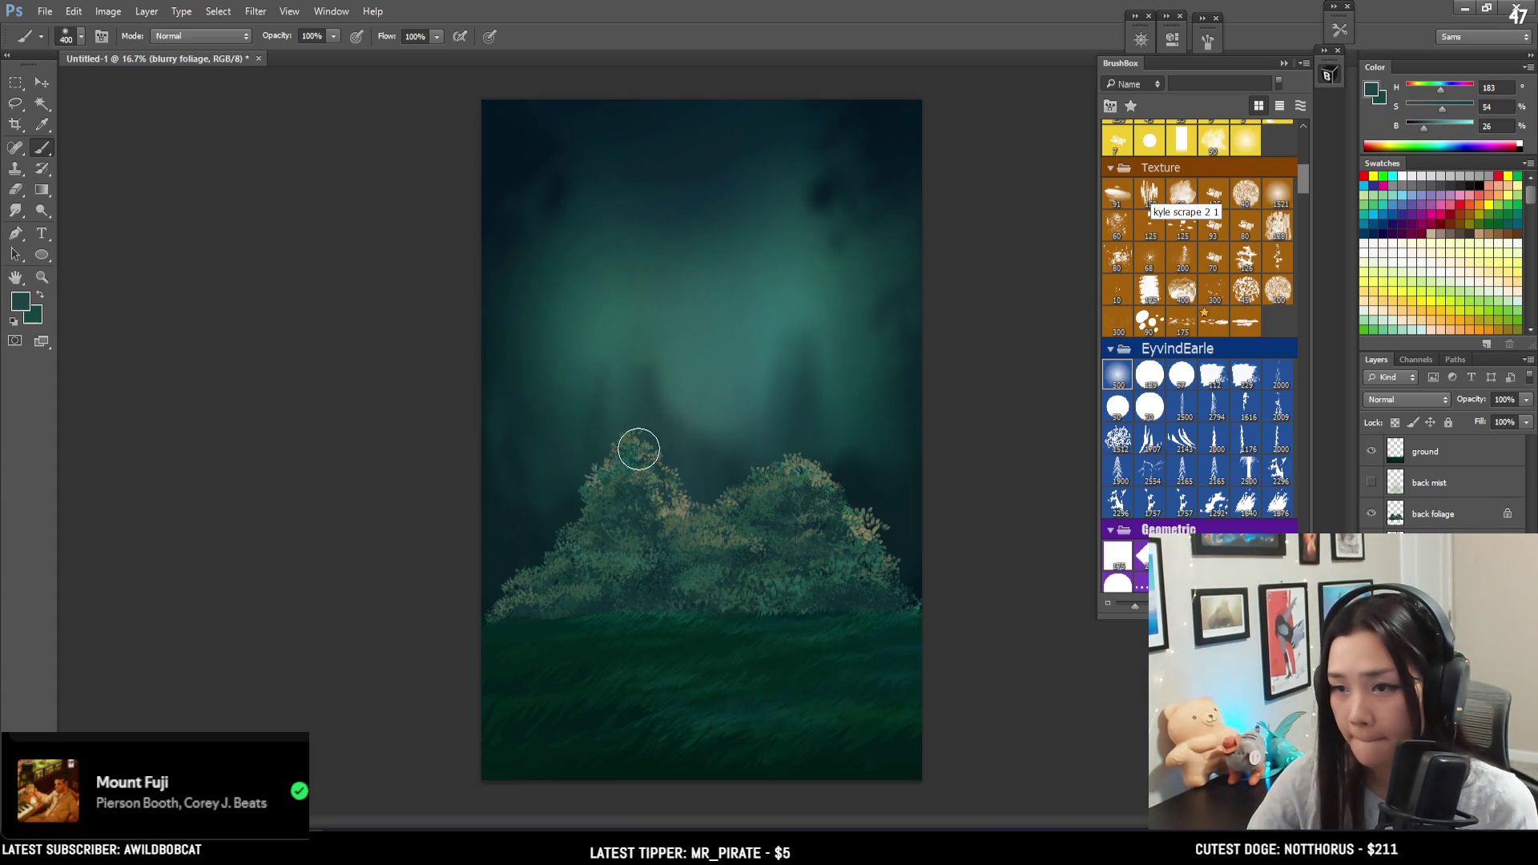
pyautogui.press(']')
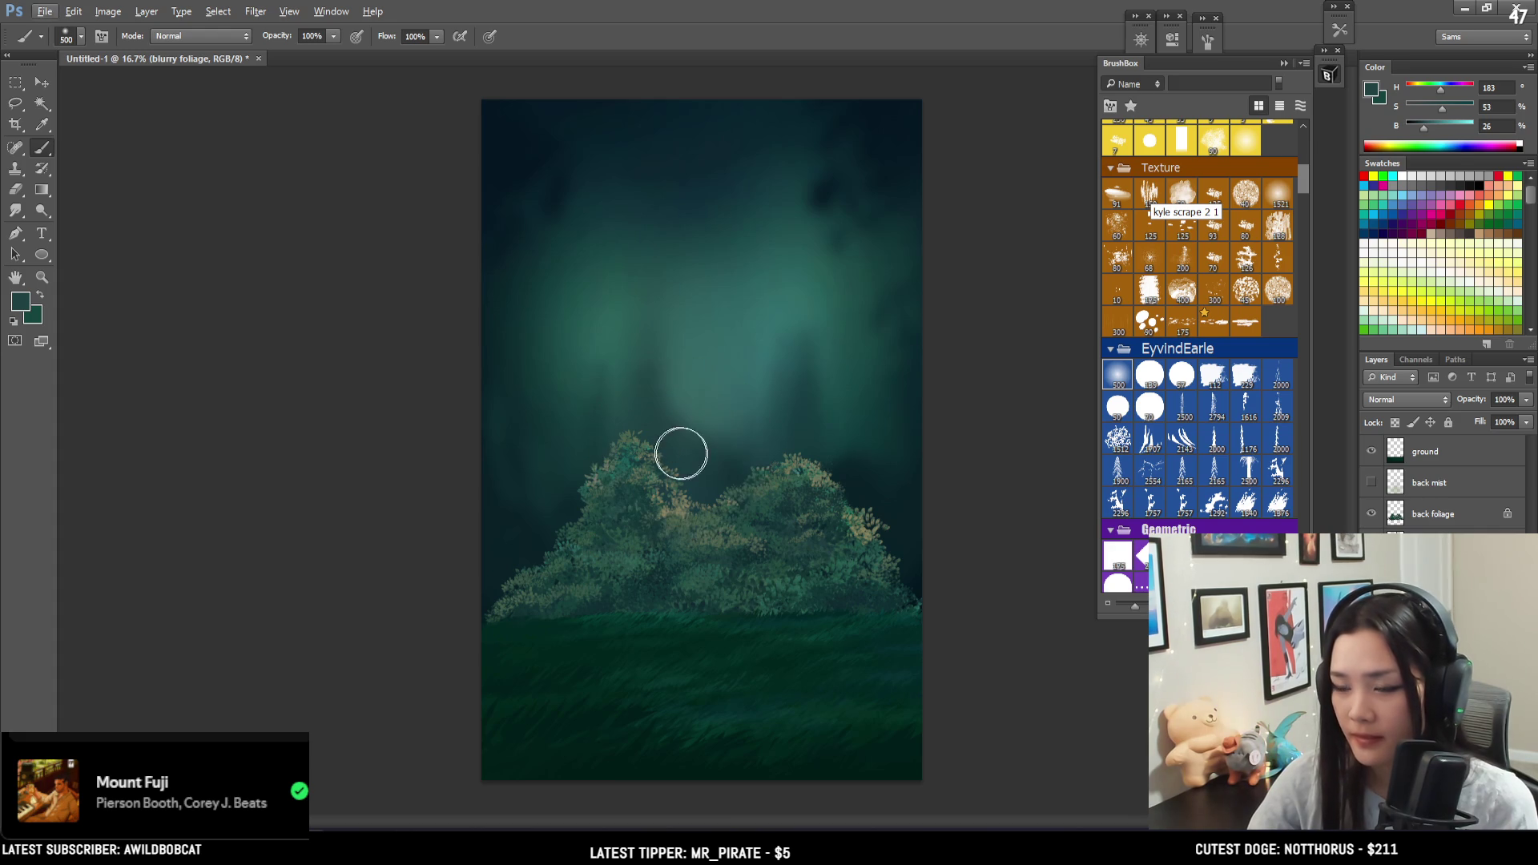
pyautogui.keyDown('alt'); pyautogui.click(619, 331); pyautogui.keyUp('alt')
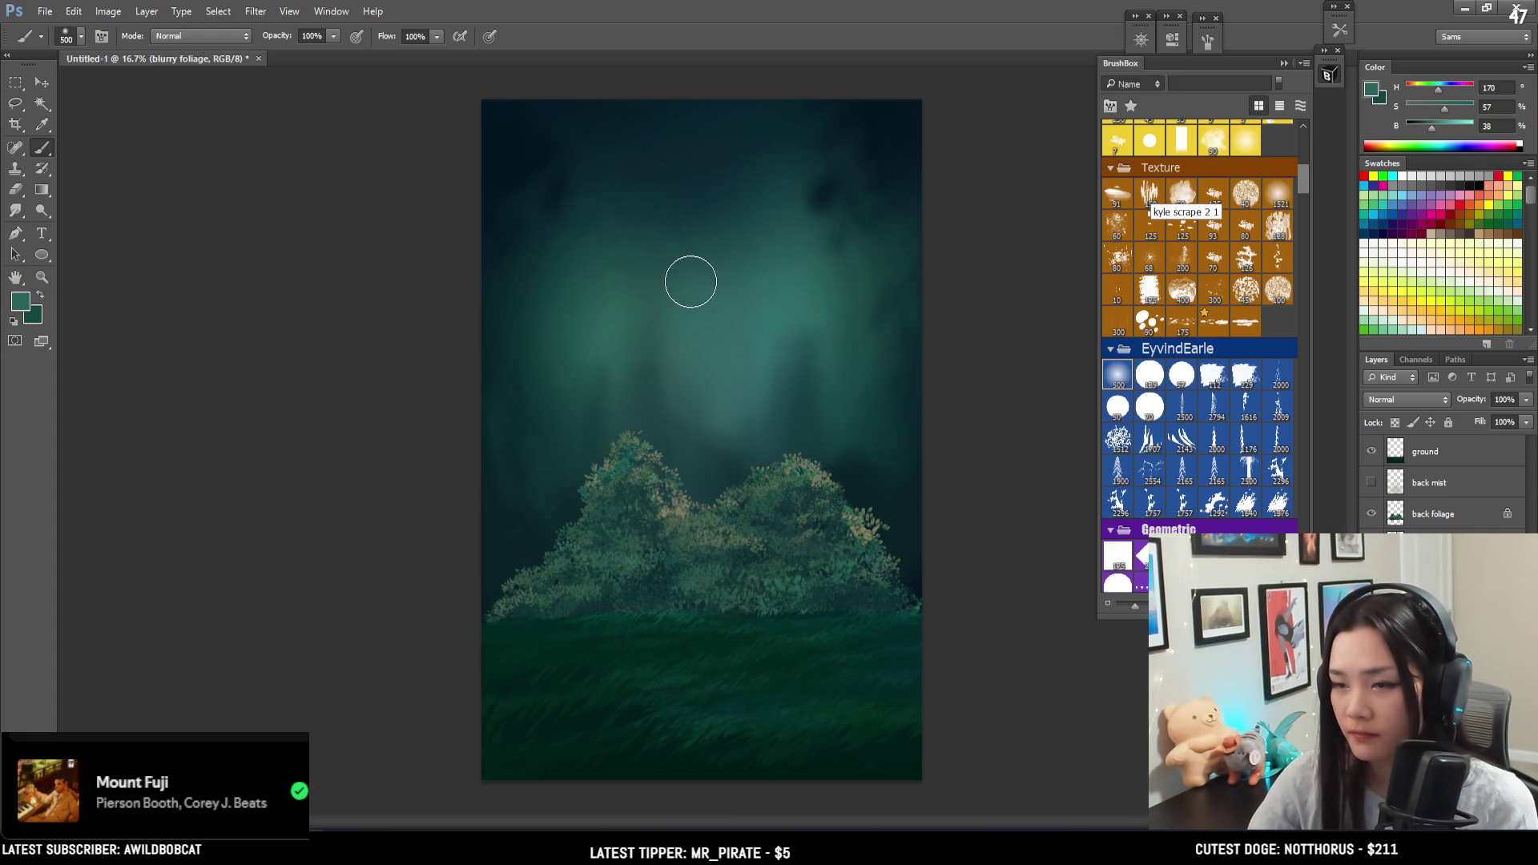
pyautogui.press(']')
pyautogui.press(']')
pyautogui.press(']')
pyautogui.press('[')
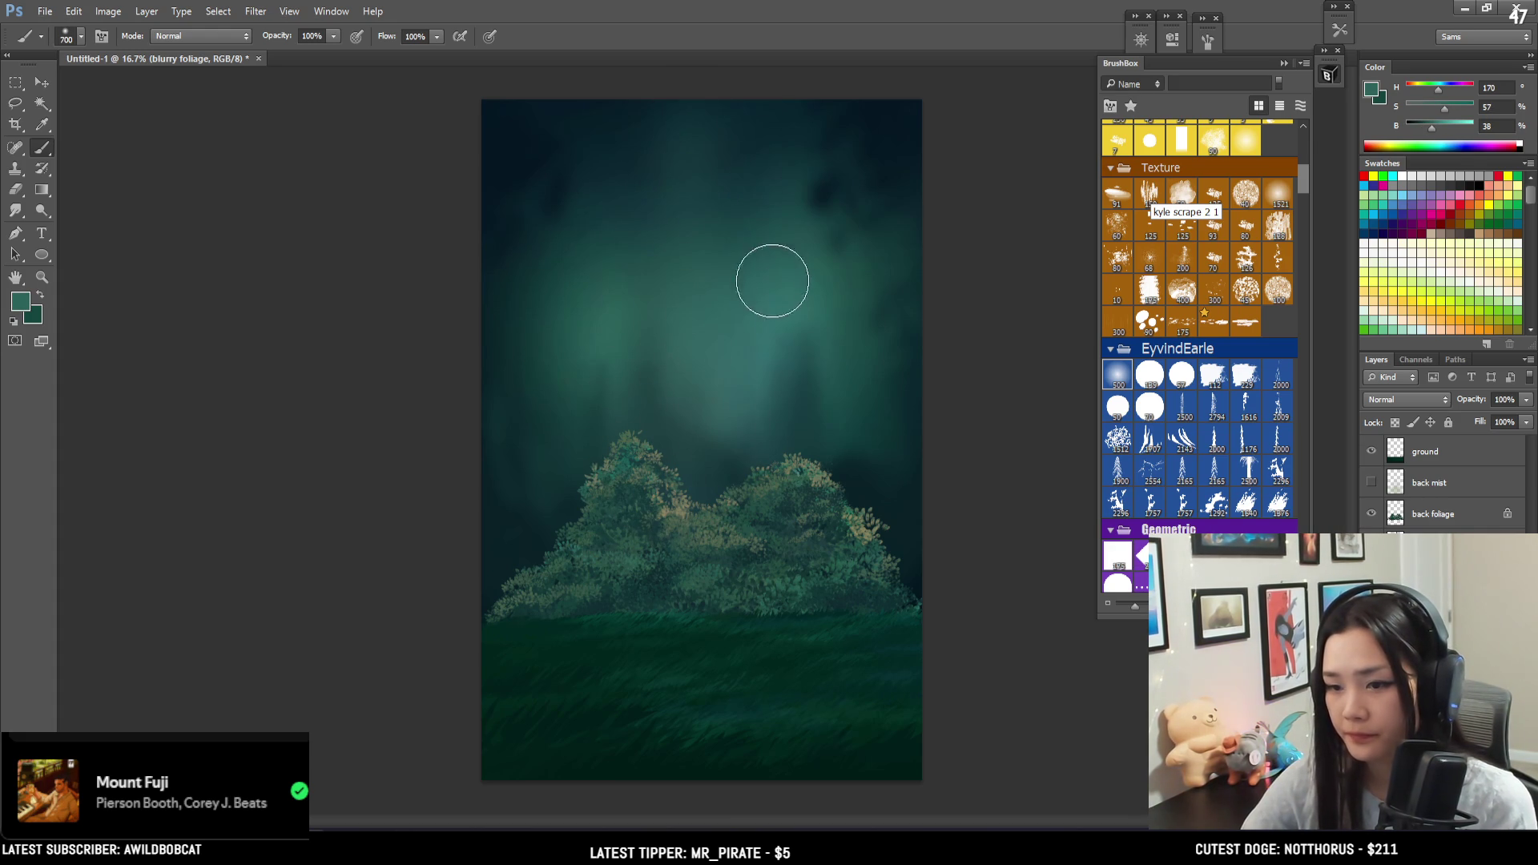
pyautogui.press('[')
pyautogui.scroll(5, 1302, 182)
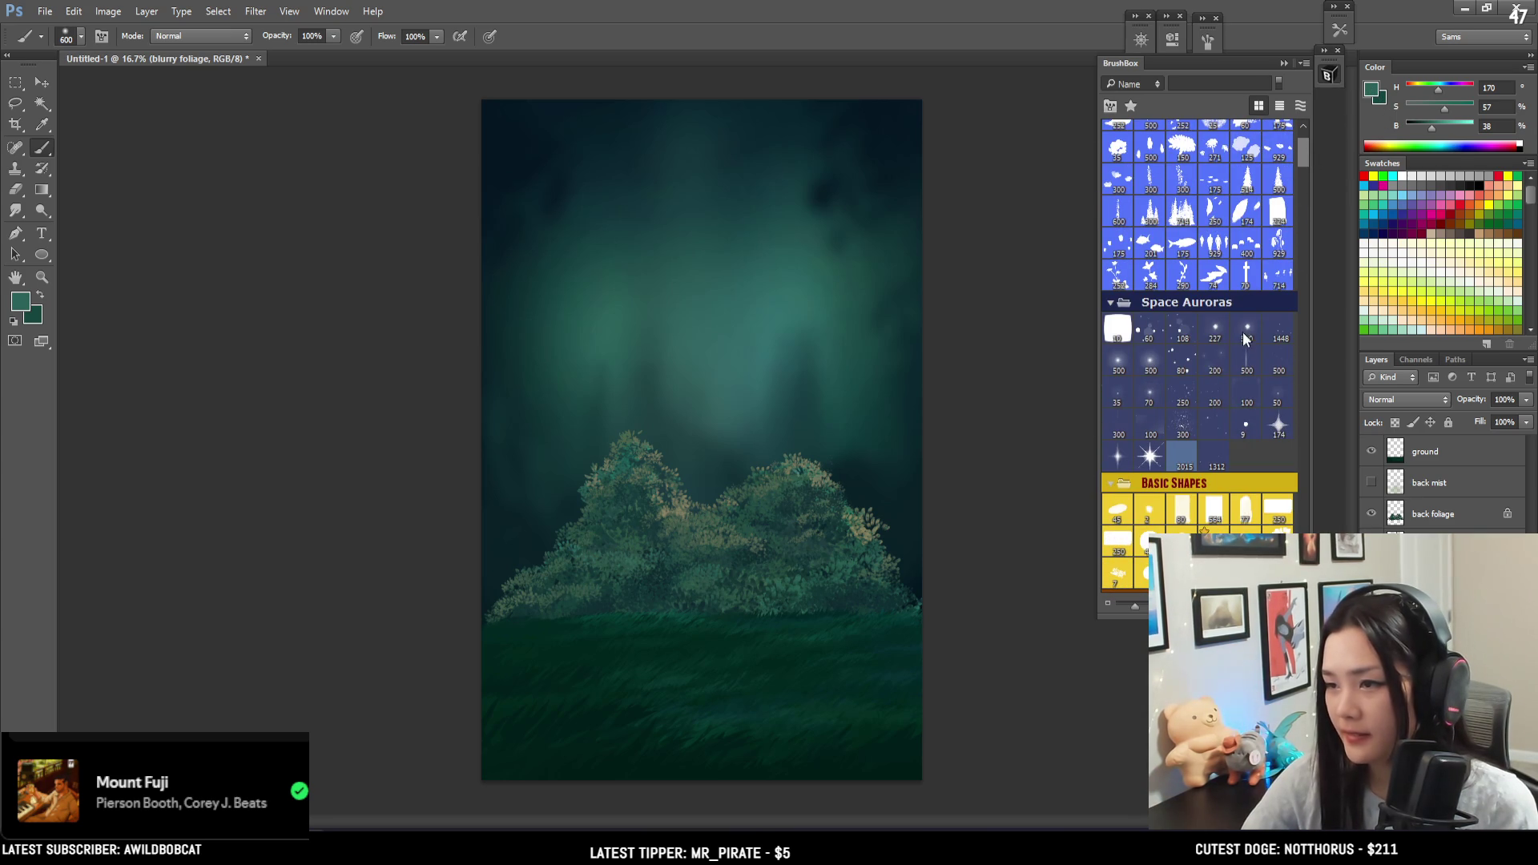
# - With a Space Auroras brush, paint broad dark teal streaks up the right of the sky
pyautogui.click(1244, 361)
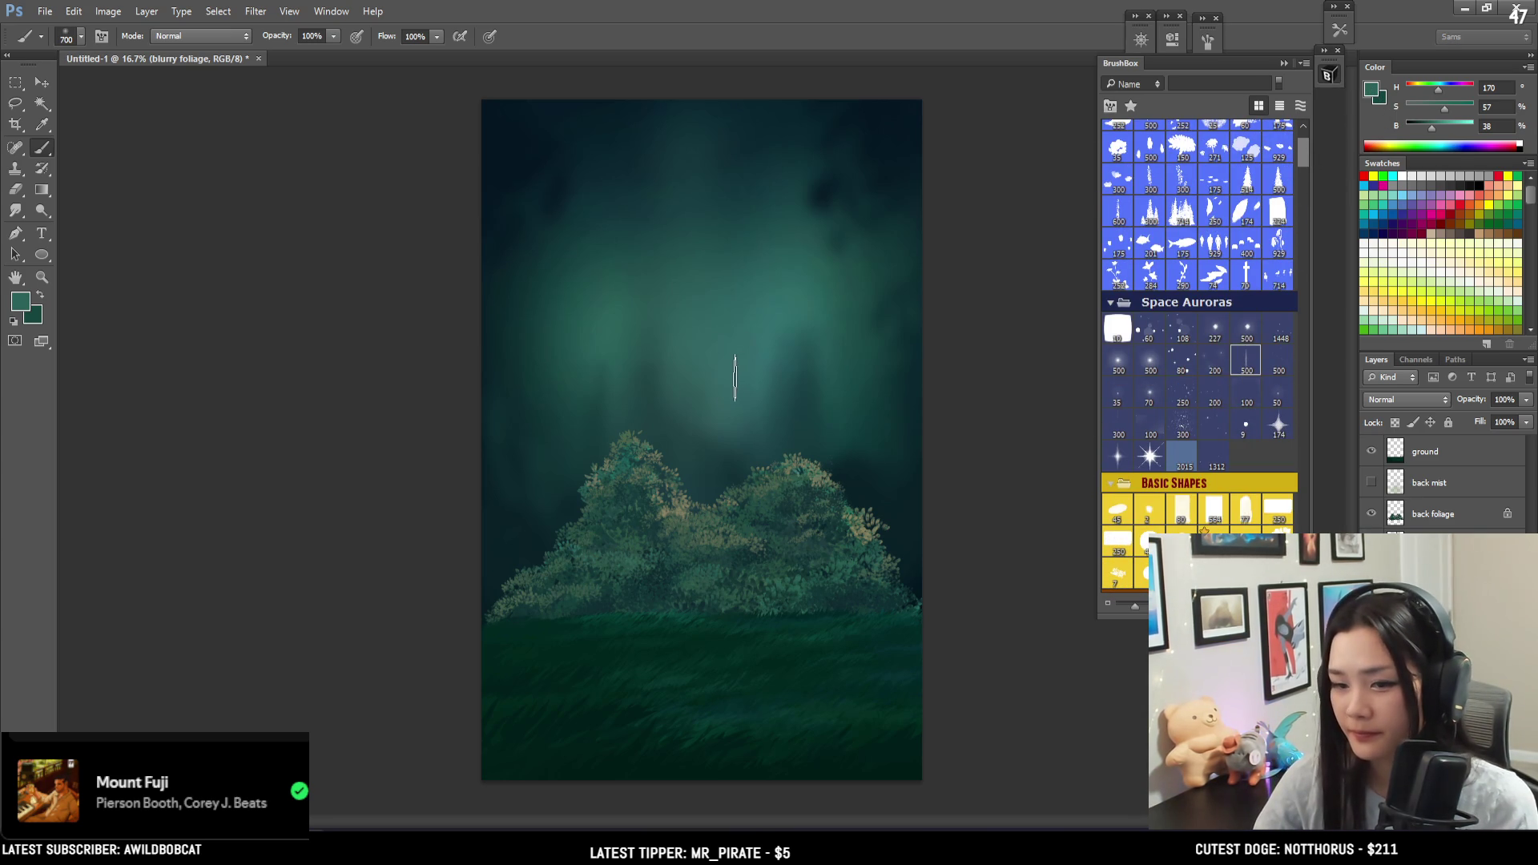
pyautogui.keyDown('alt'); pyautogui.click(772, 395); pyautogui.keyUp('alt')
pyautogui.press(']')
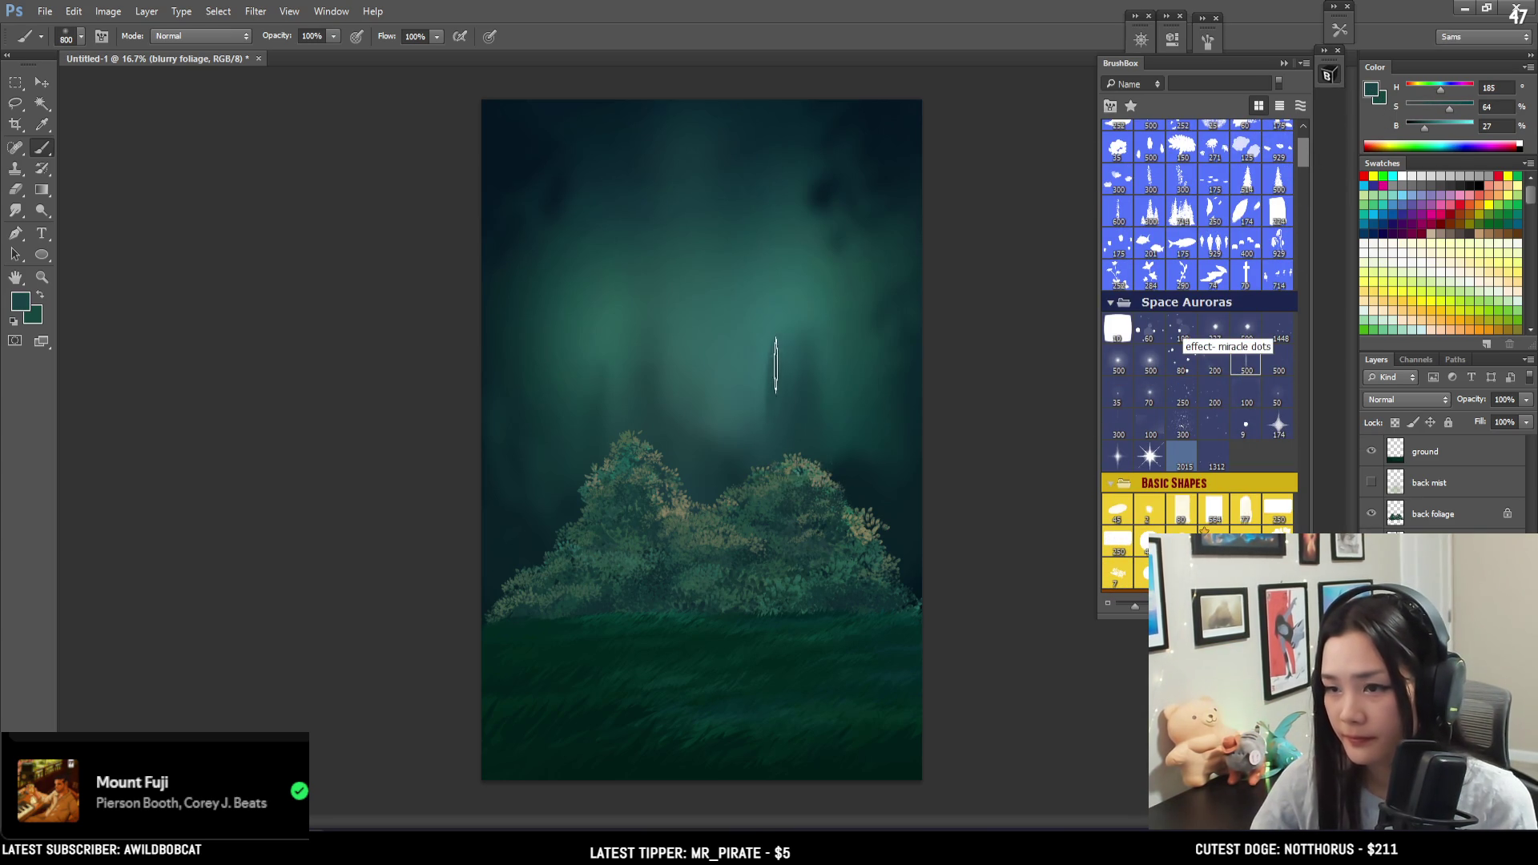
pyautogui.moveTo(774, 375); pyautogui.dragTo(791, 158)
pyautogui.hotkey('ctrl', 'z')
pyautogui.press(']')
pyautogui.press(']')
pyautogui.press(']')
pyautogui.keyDown('alt'); pyautogui.click(815, 412); pyautogui.keyUp('alt')
pyautogui.moveTo(805, 324); pyautogui.dragTo(823, 384)
pyautogui.press(']')
pyautogui.keyDown('alt'); pyautogui.click(884, 498); pyautogui.keyUp('alt')
pyautogui.press(']')
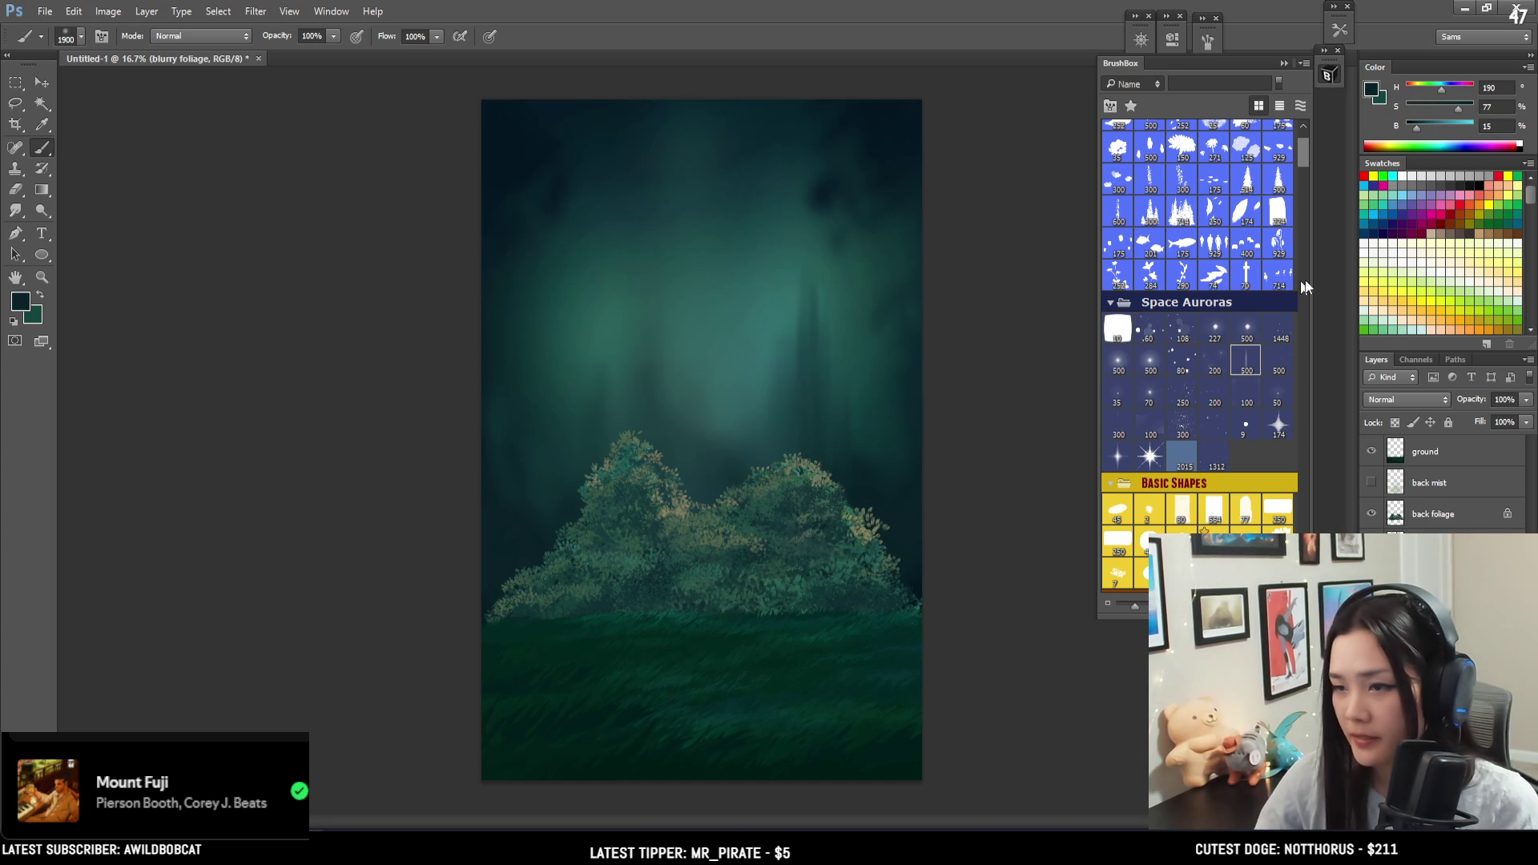
# - Switch to a soft EyvindEarle brush and sample dark teals and a deep blue from the sky
pyautogui.scroll(-5, 1302, 180)
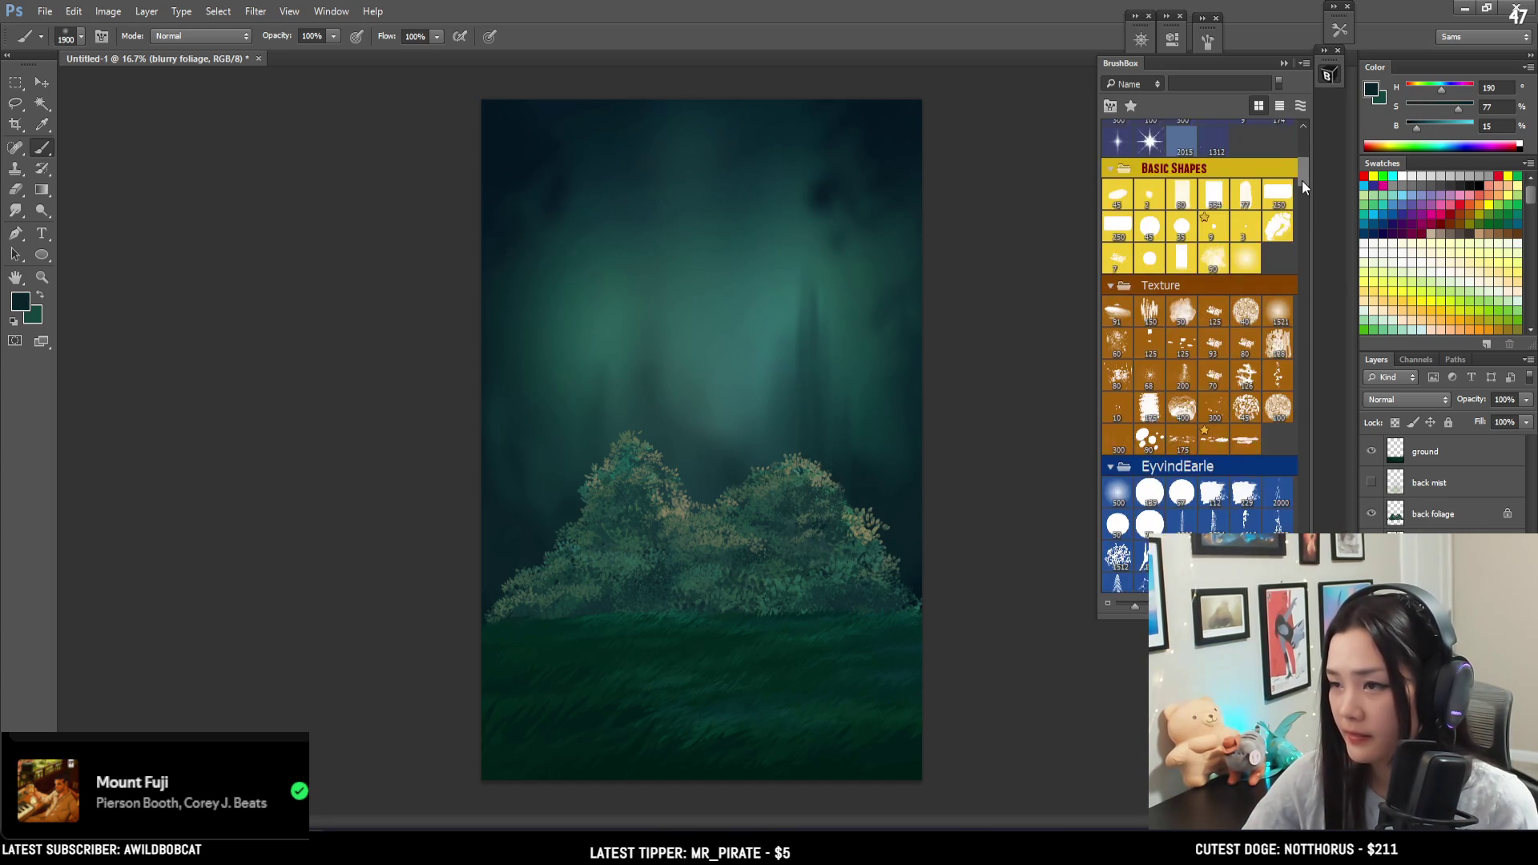
pyautogui.click(1118, 457)
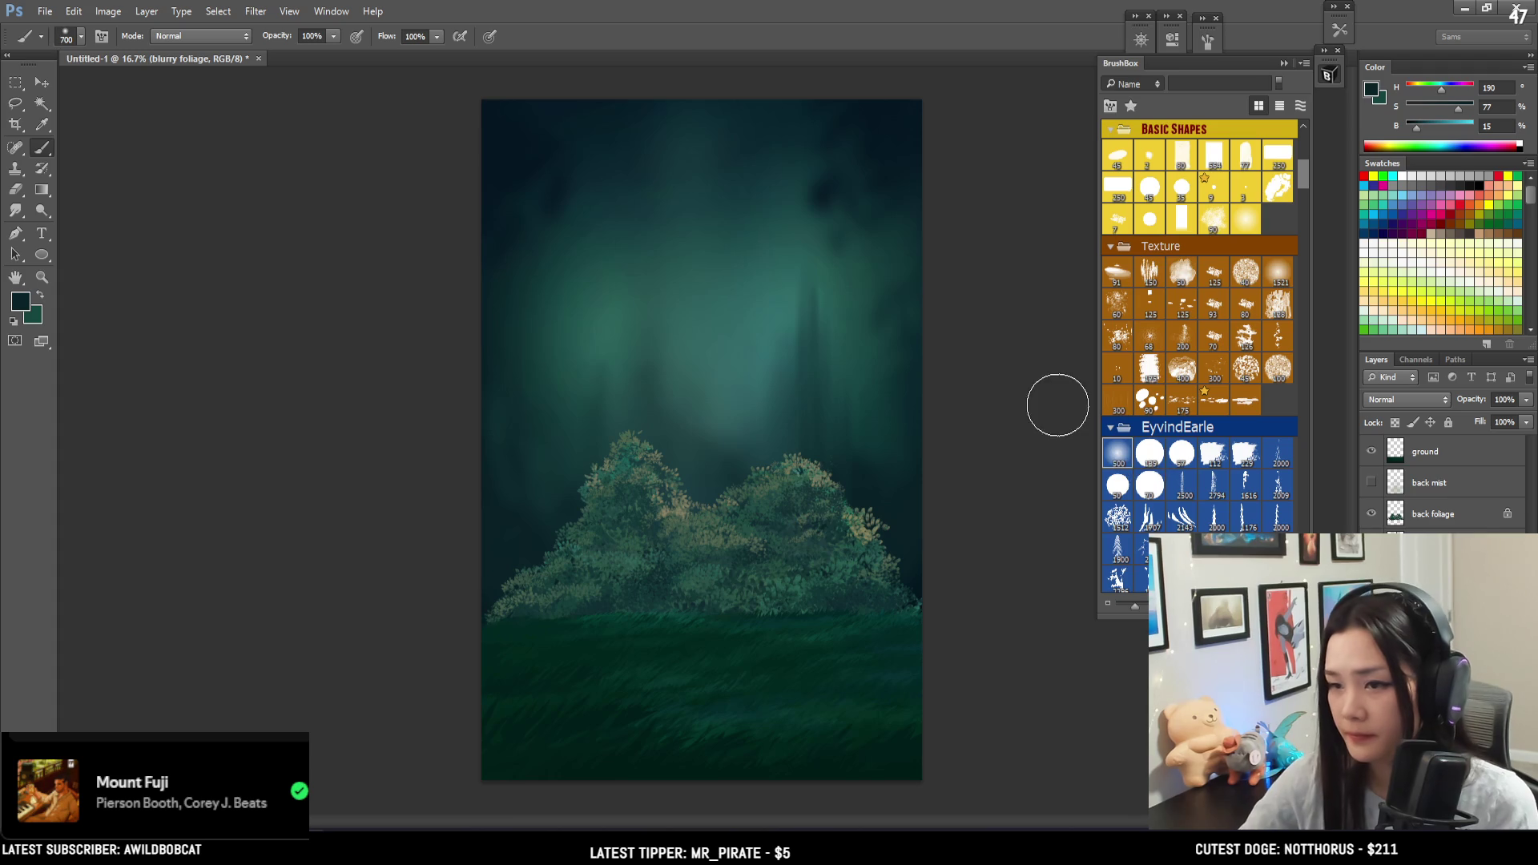
pyautogui.keyDown('alt'); pyautogui.click(843, 469); pyautogui.keyUp('alt')
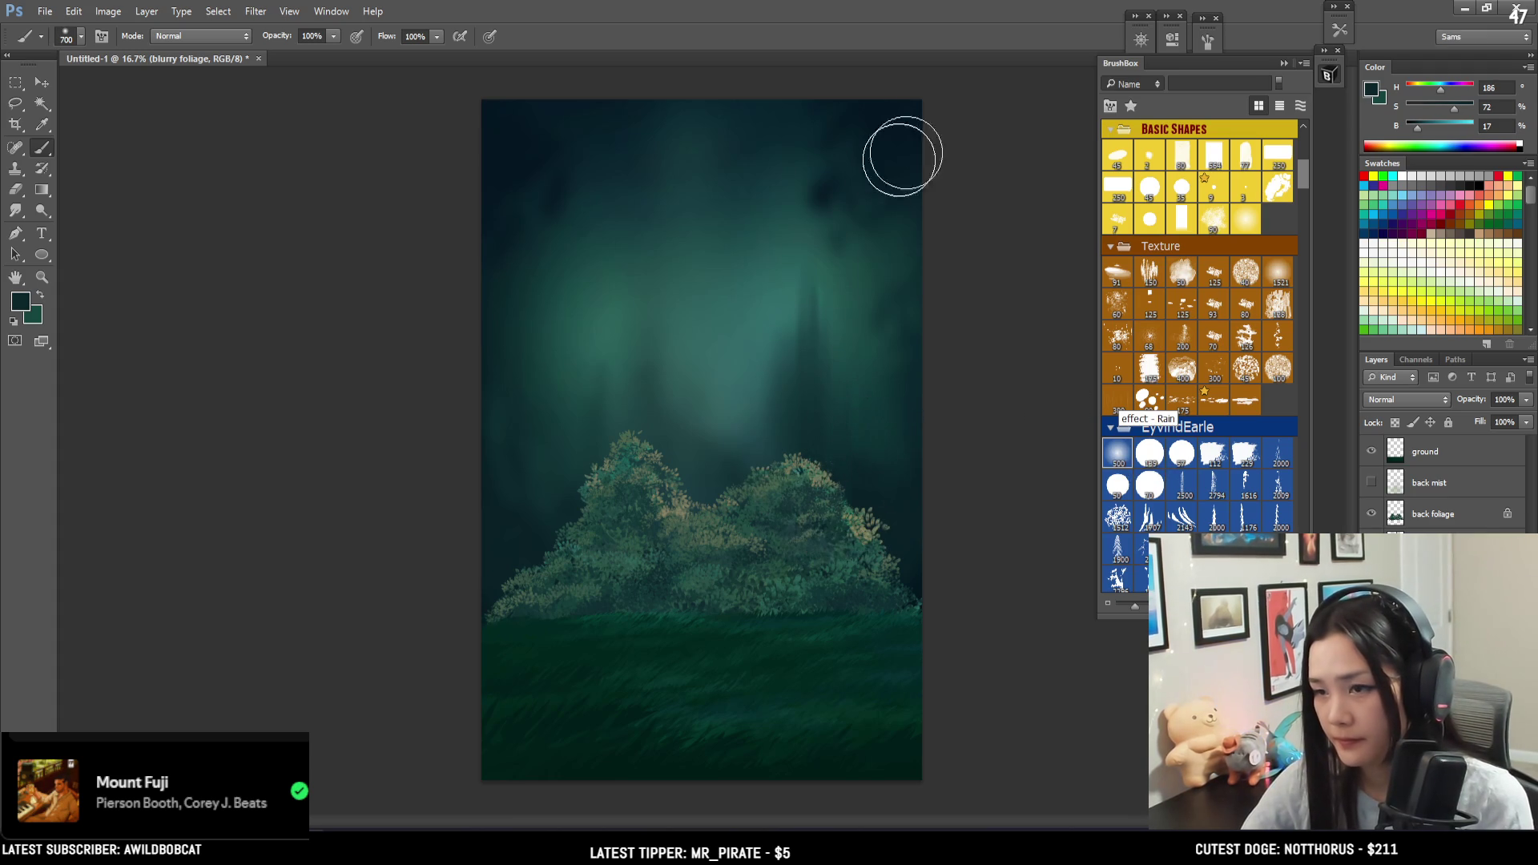
pyautogui.press('[')
pyautogui.press('[')
pyautogui.press('[')
pyautogui.keyDown('alt'); pyautogui.click(887, 256); pyautogui.keyUp('alt')
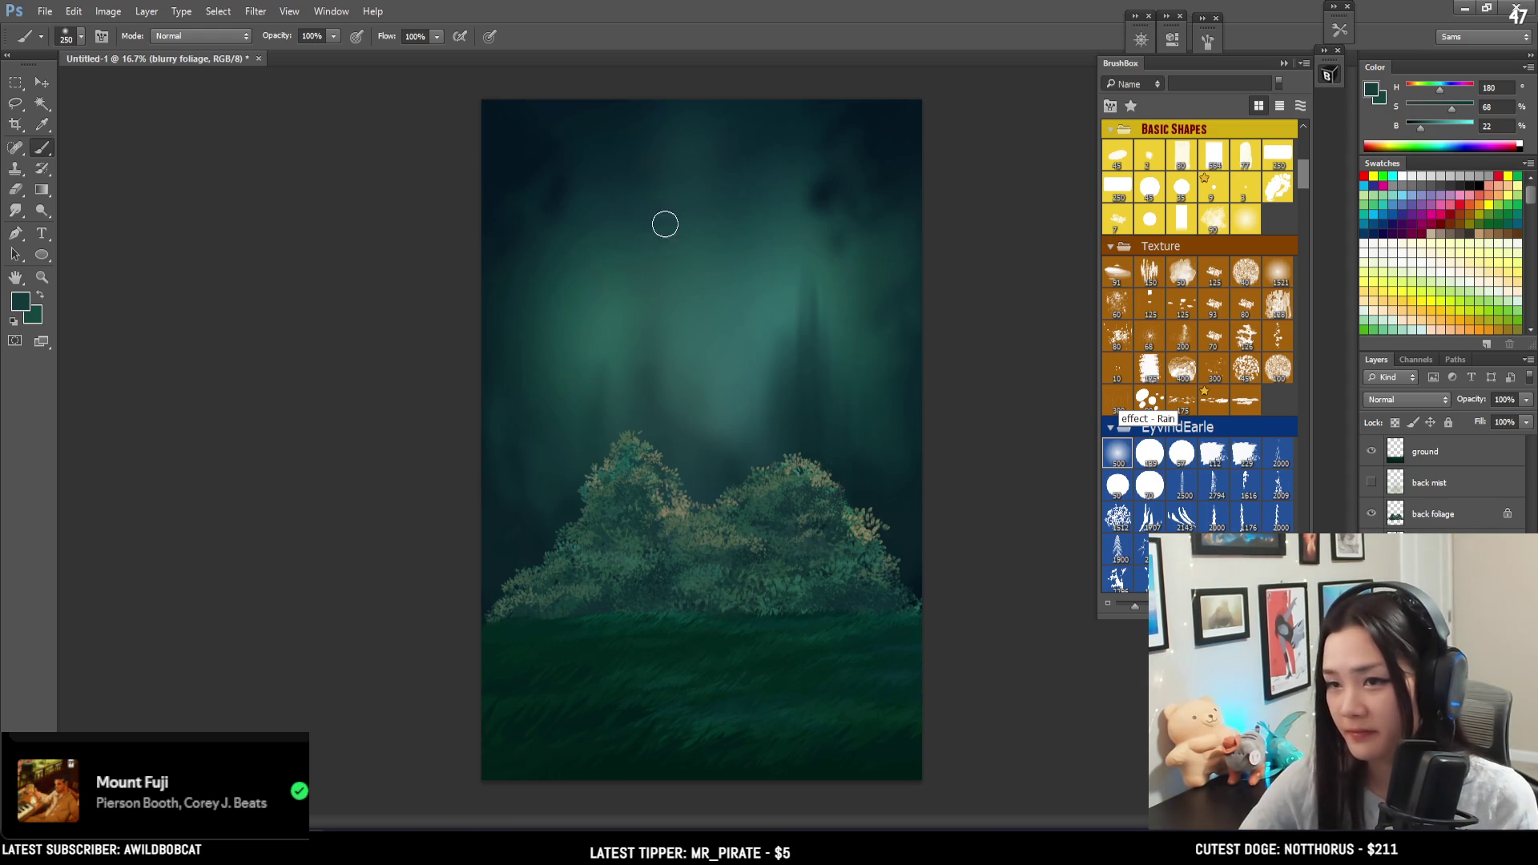
pyautogui.keyDown('alt'); pyautogui.click(558, 187); pyautogui.keyUp('alt')
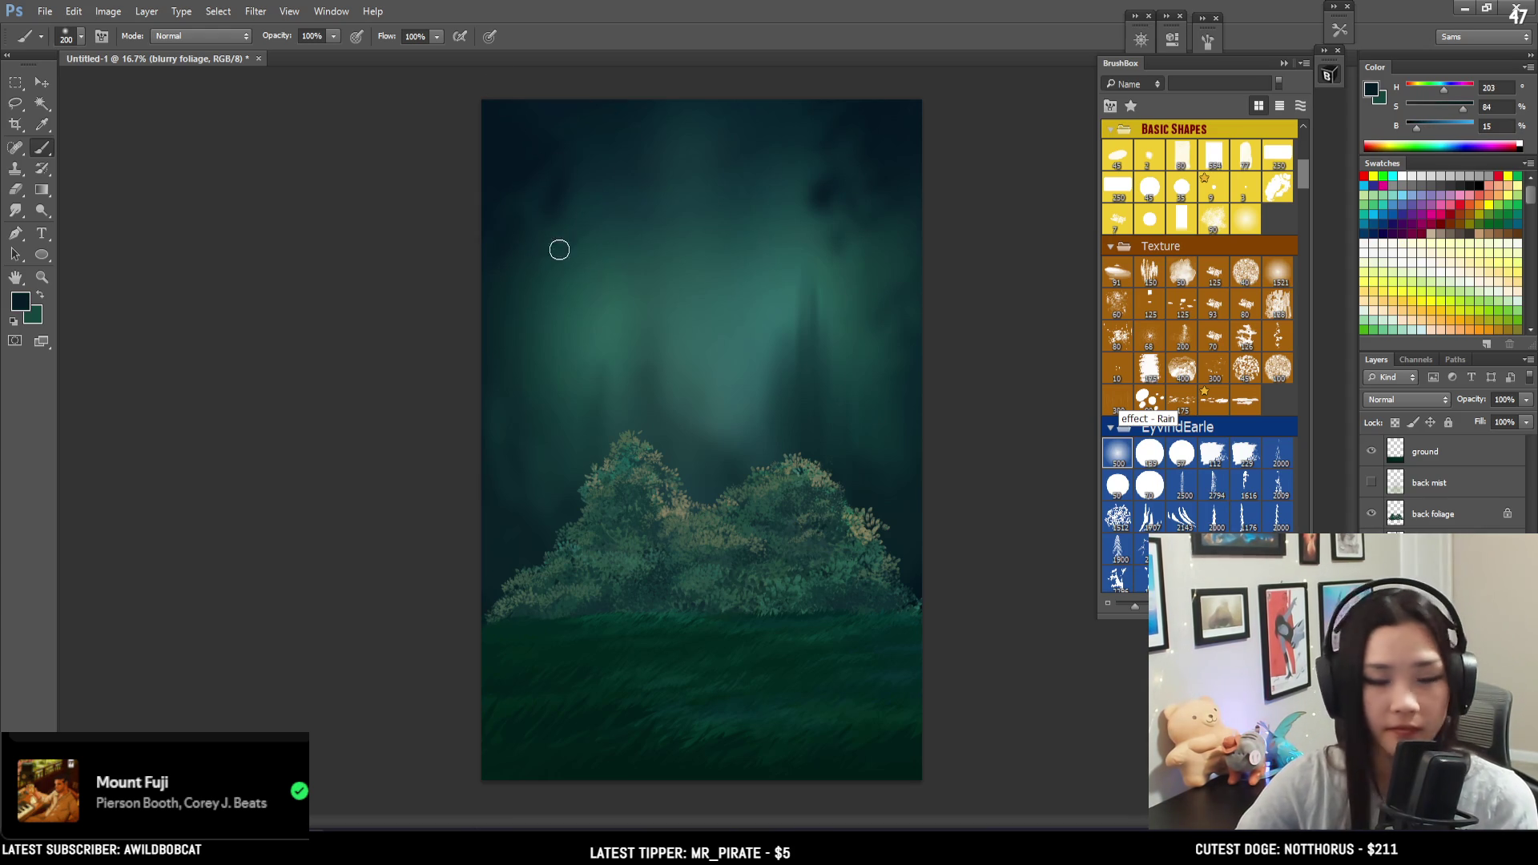
pyautogui.press(']')
pyautogui.press(']')
pyautogui.press(']')
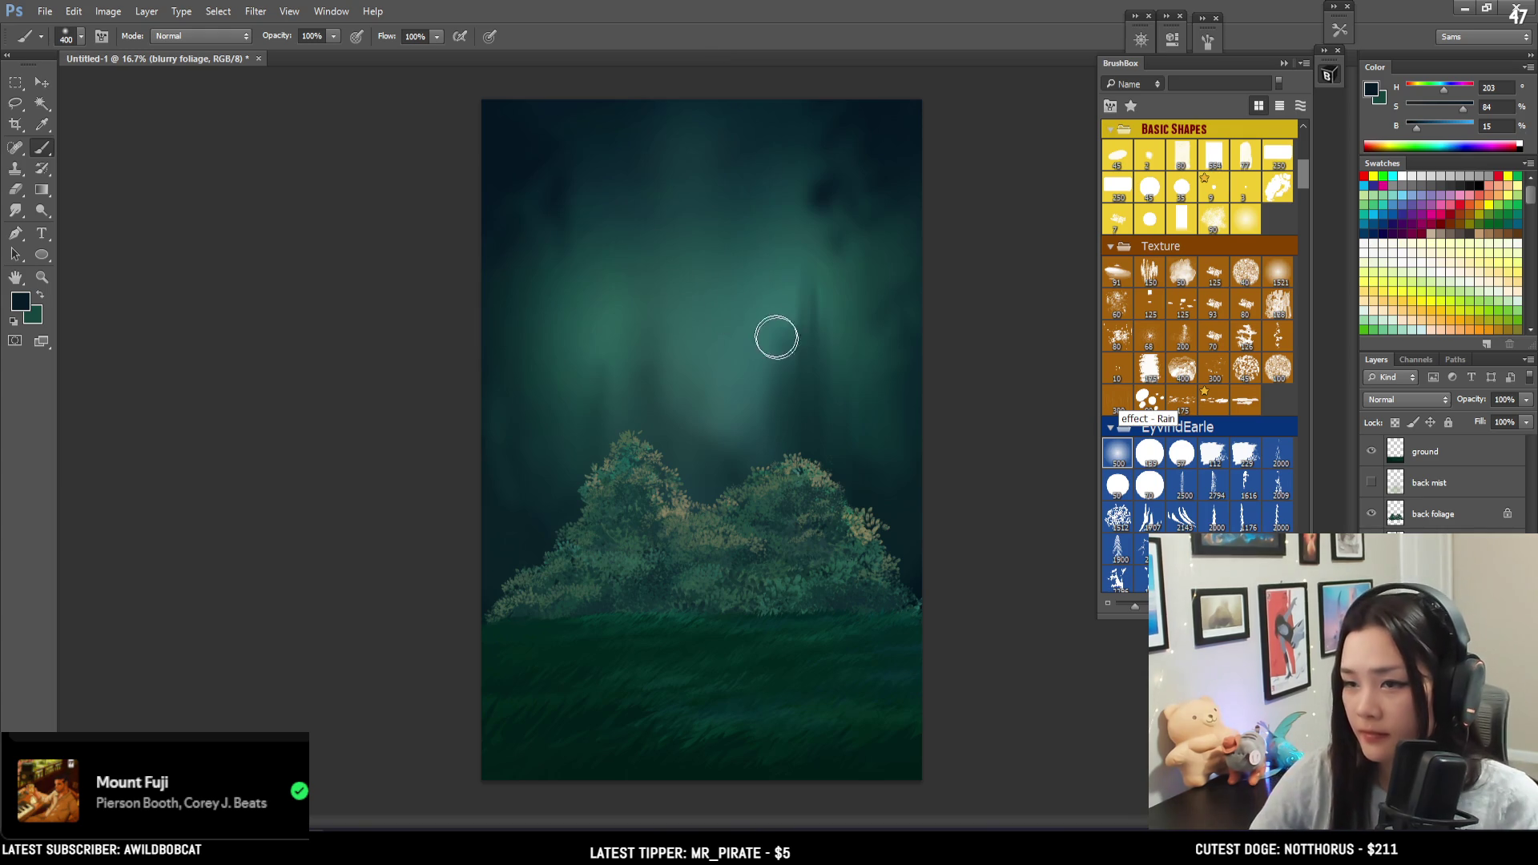
# - Sample dark blue-teals from the upper sky and a mid teal from the mist, then brighten the colour
pyautogui.keyDown('alt'); pyautogui.click(823, 214); pyautogui.keyUp('alt')
pyautogui.press('[')
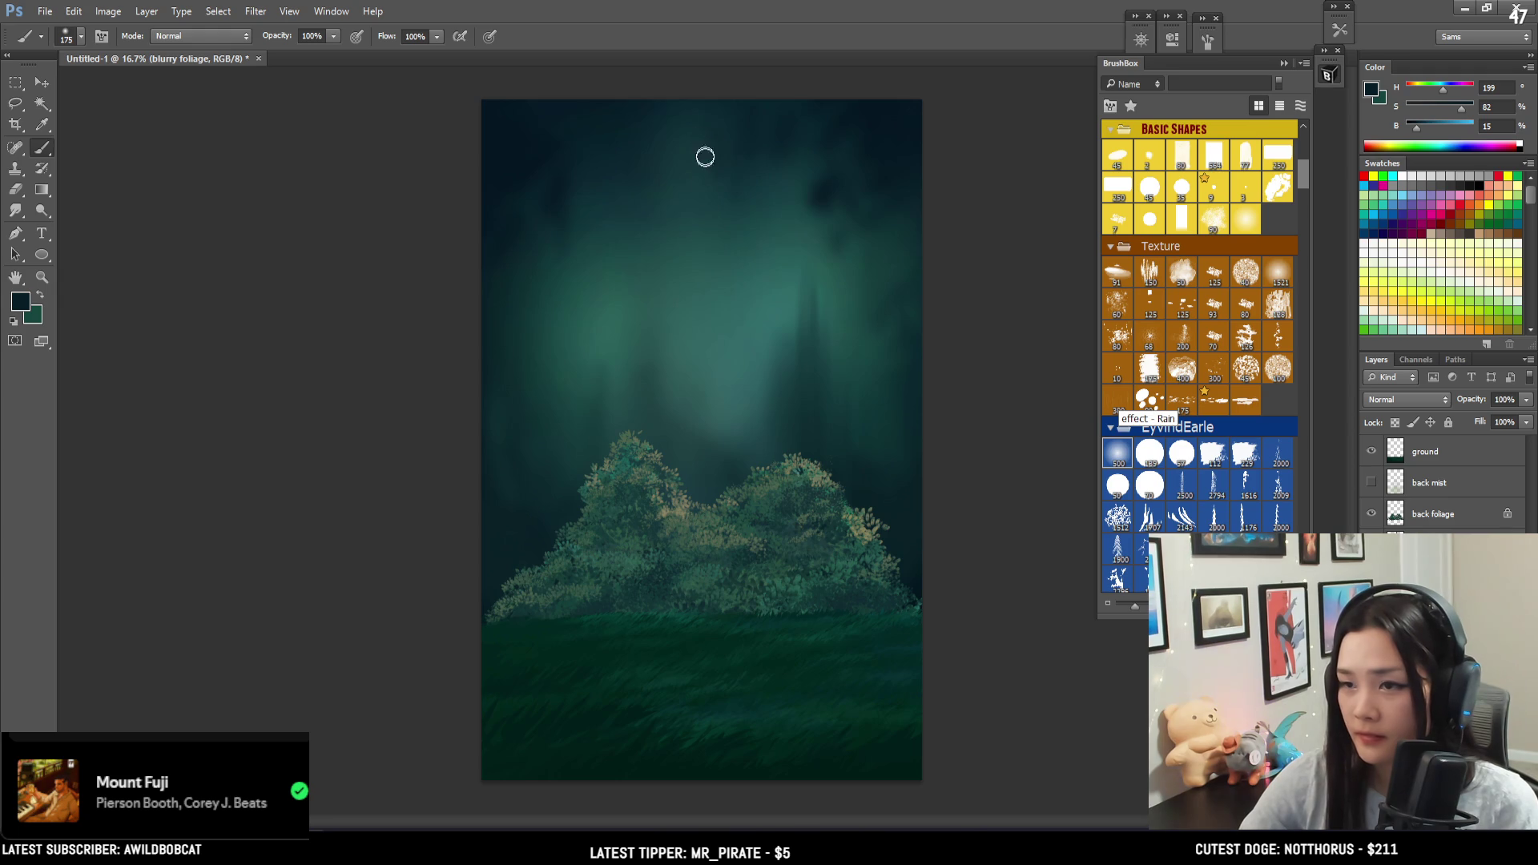
pyautogui.press('[')
pyautogui.press(']')
pyautogui.moveTo(862, 320)
pyautogui.mouseDown()
pyautogui.moveTo(811, 308)
pyautogui.moveTo(831, 316)
pyautogui.moveTo(859, 177)
pyautogui.moveTo(880, 215)
pyautogui.mouseUp()
pyautogui.moveTo(878, 260); pyautogui.dragTo(886, 210)
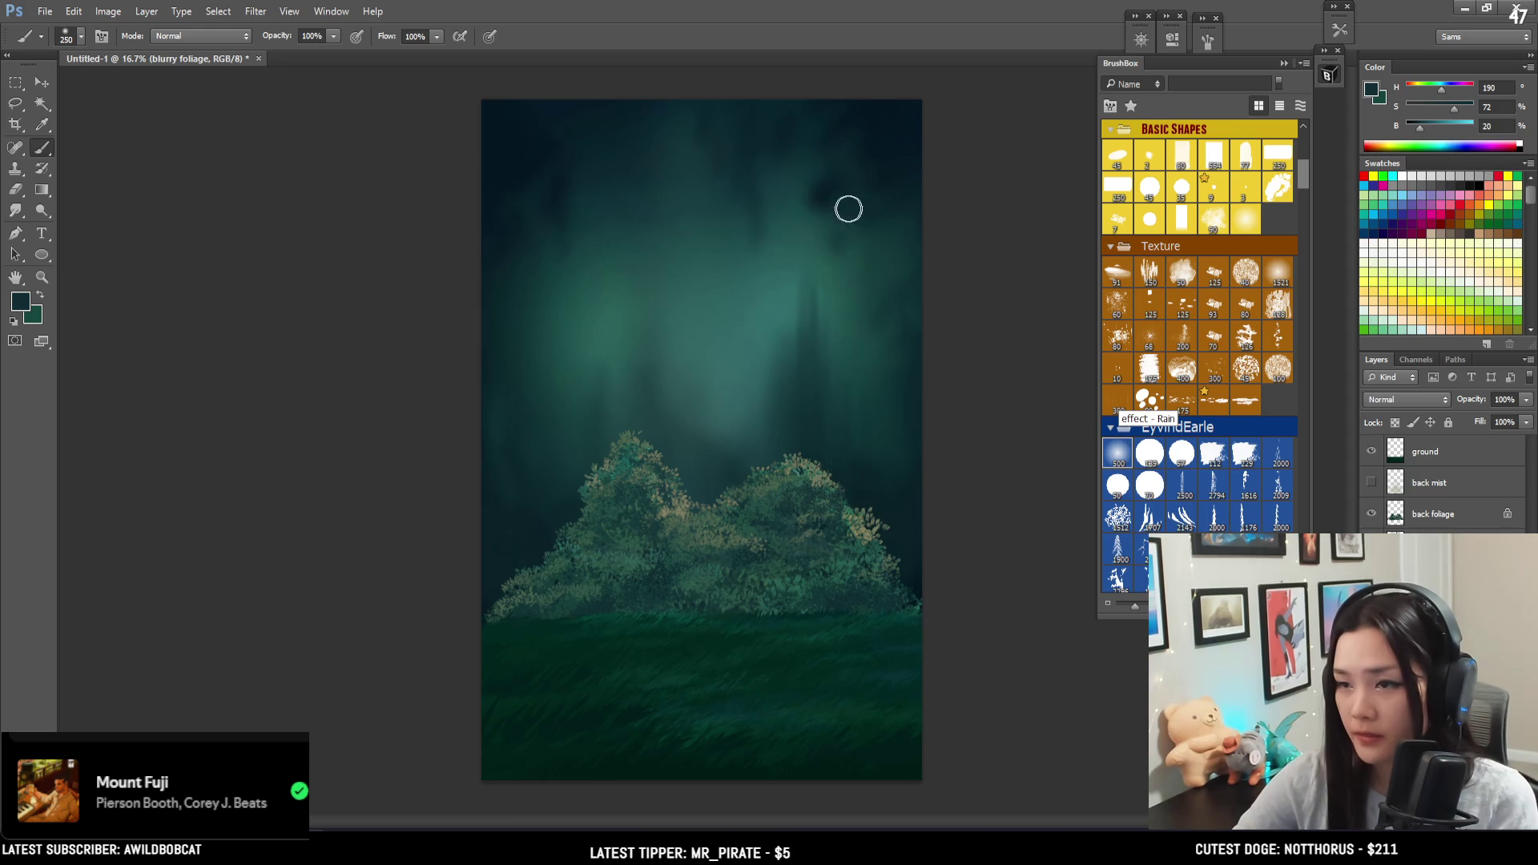
pyautogui.keyDown('alt'); pyautogui.click(826, 189); pyautogui.keyUp('alt')
pyautogui.press(']')
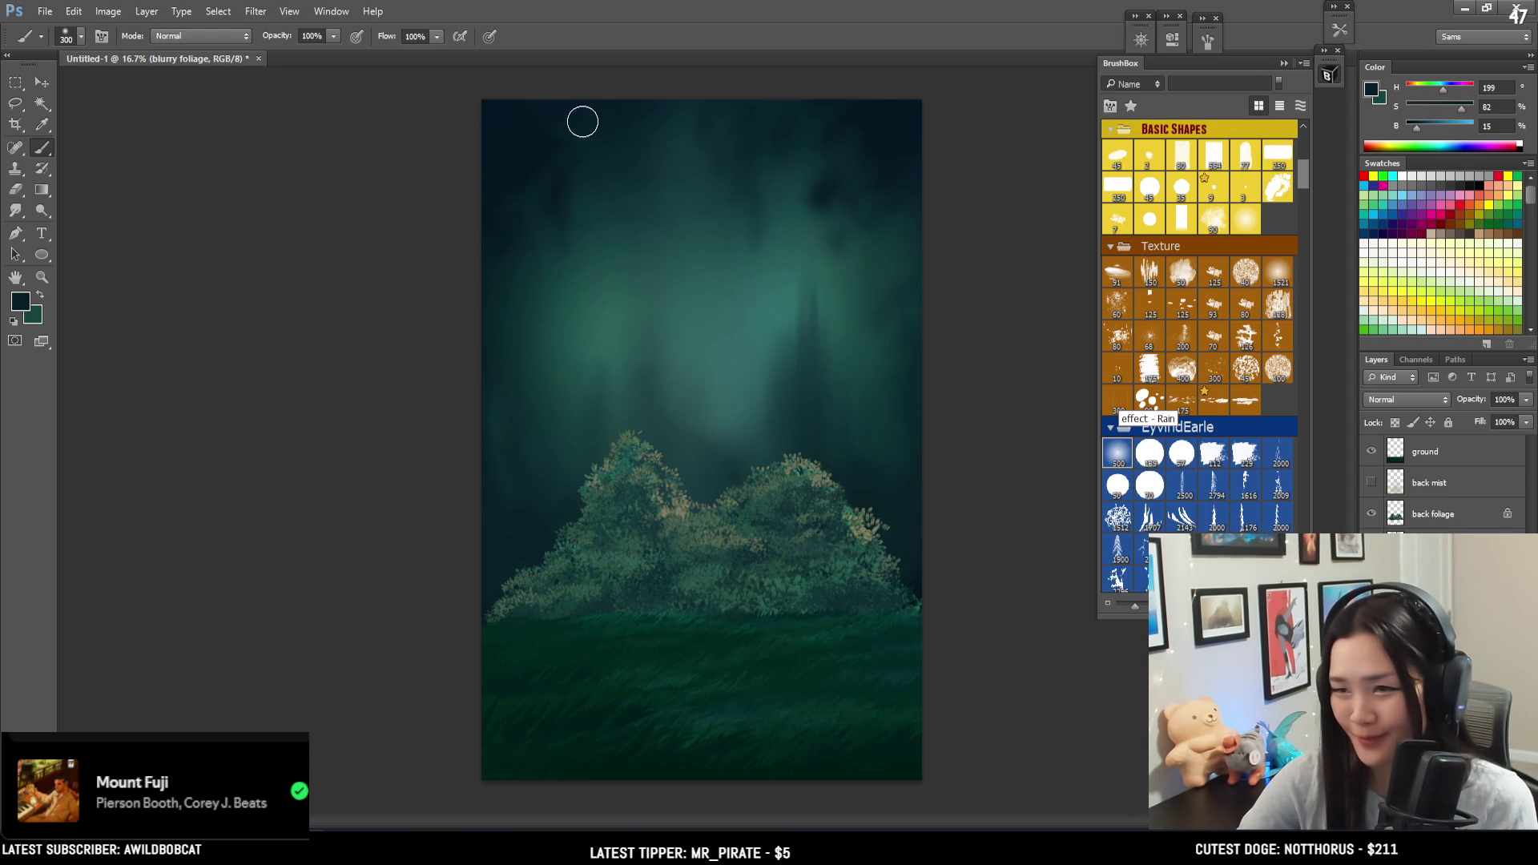
pyautogui.keyDown('alt'); pyautogui.click(544, 280); pyautogui.keyUp('alt')
pyautogui.press(']')
pyautogui.press(']')
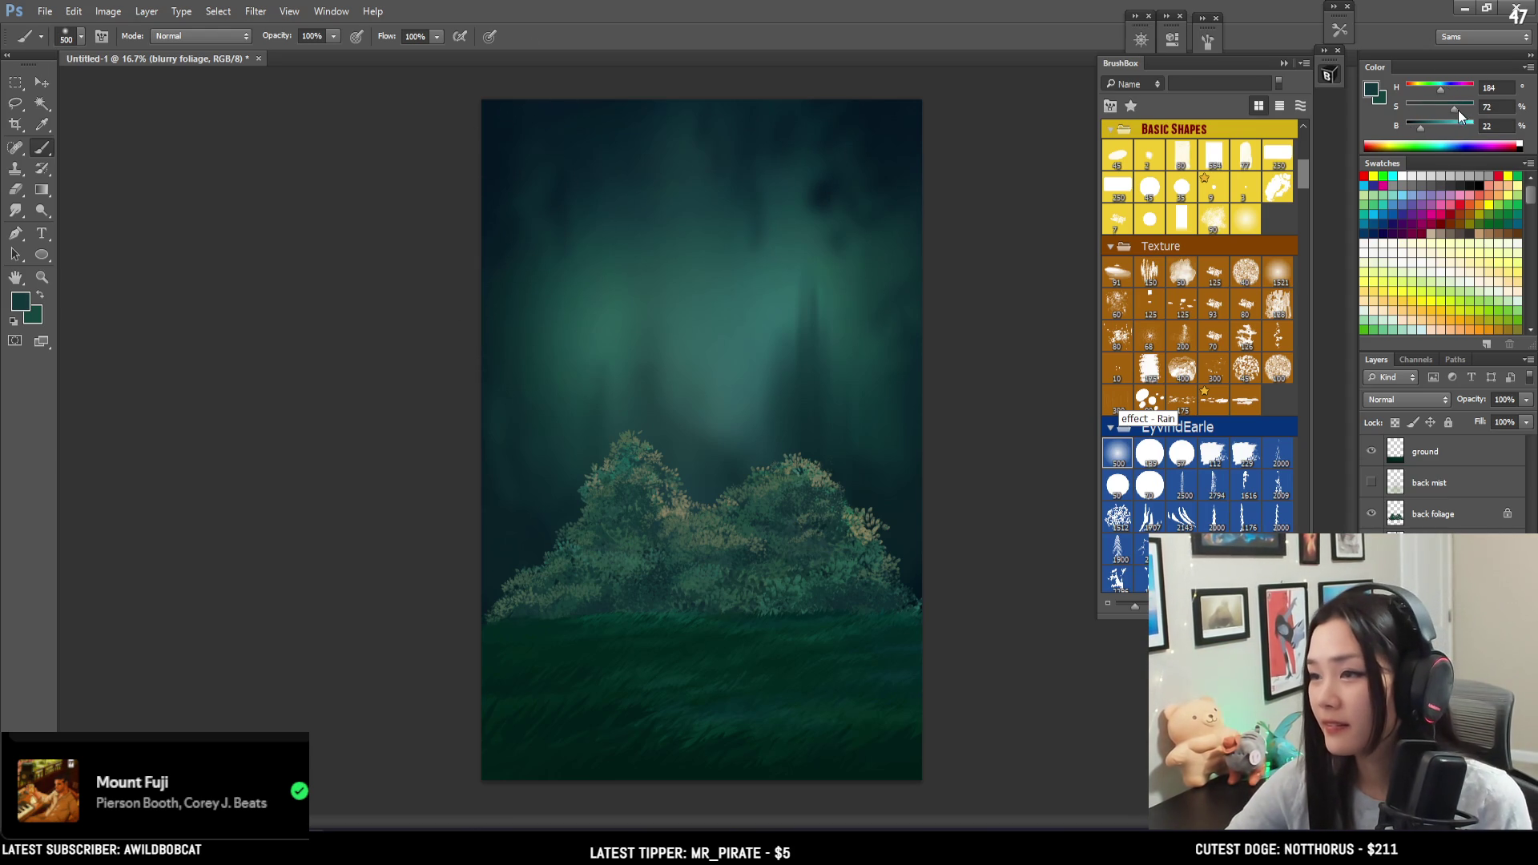
pyautogui.click(1430, 128)
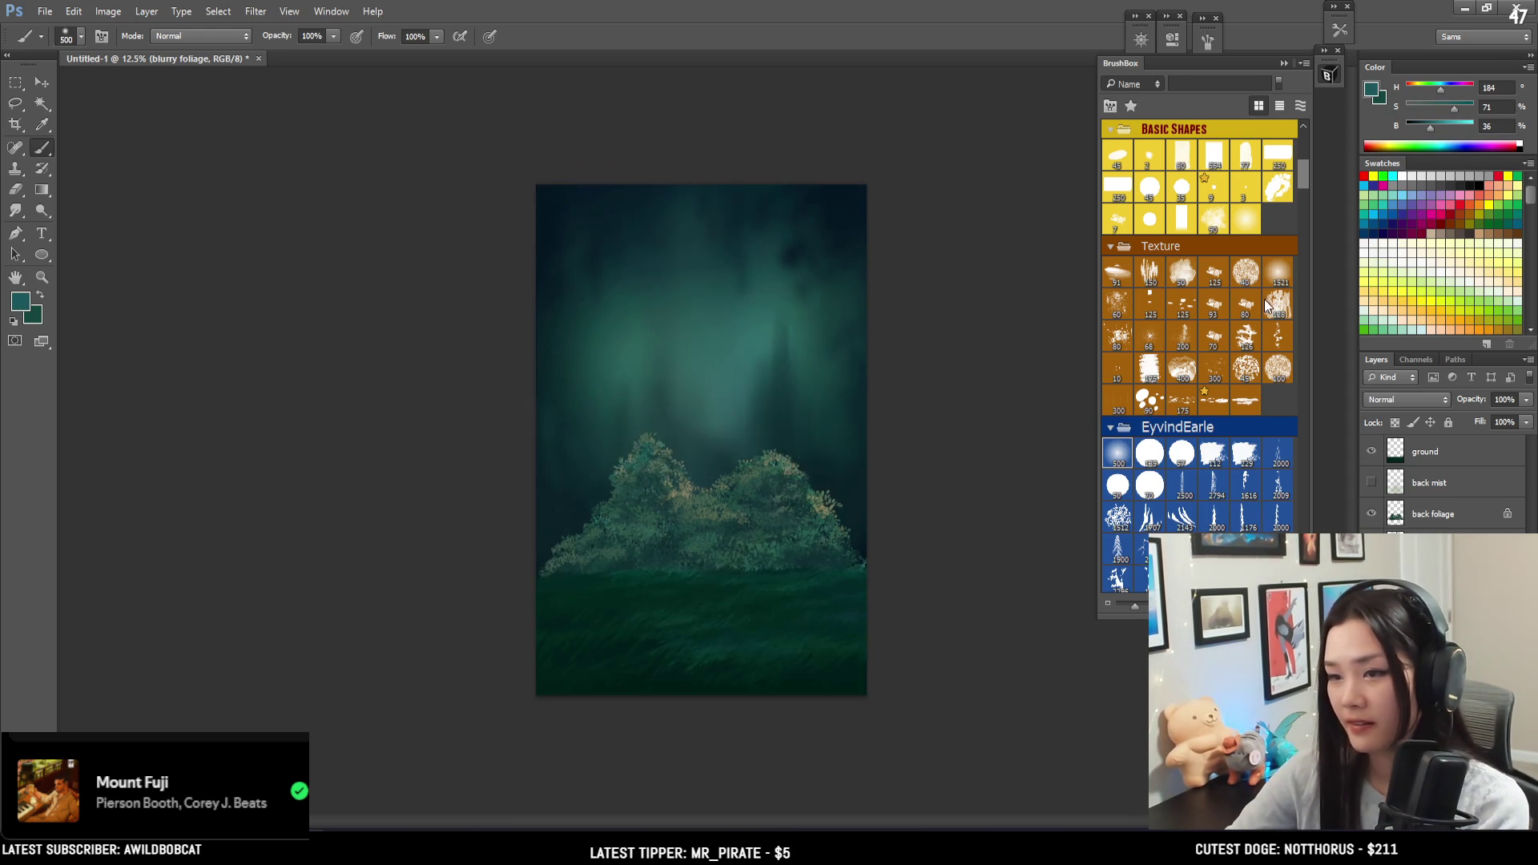
pyautogui.hotkey('ctrl', 'shift', 'h')
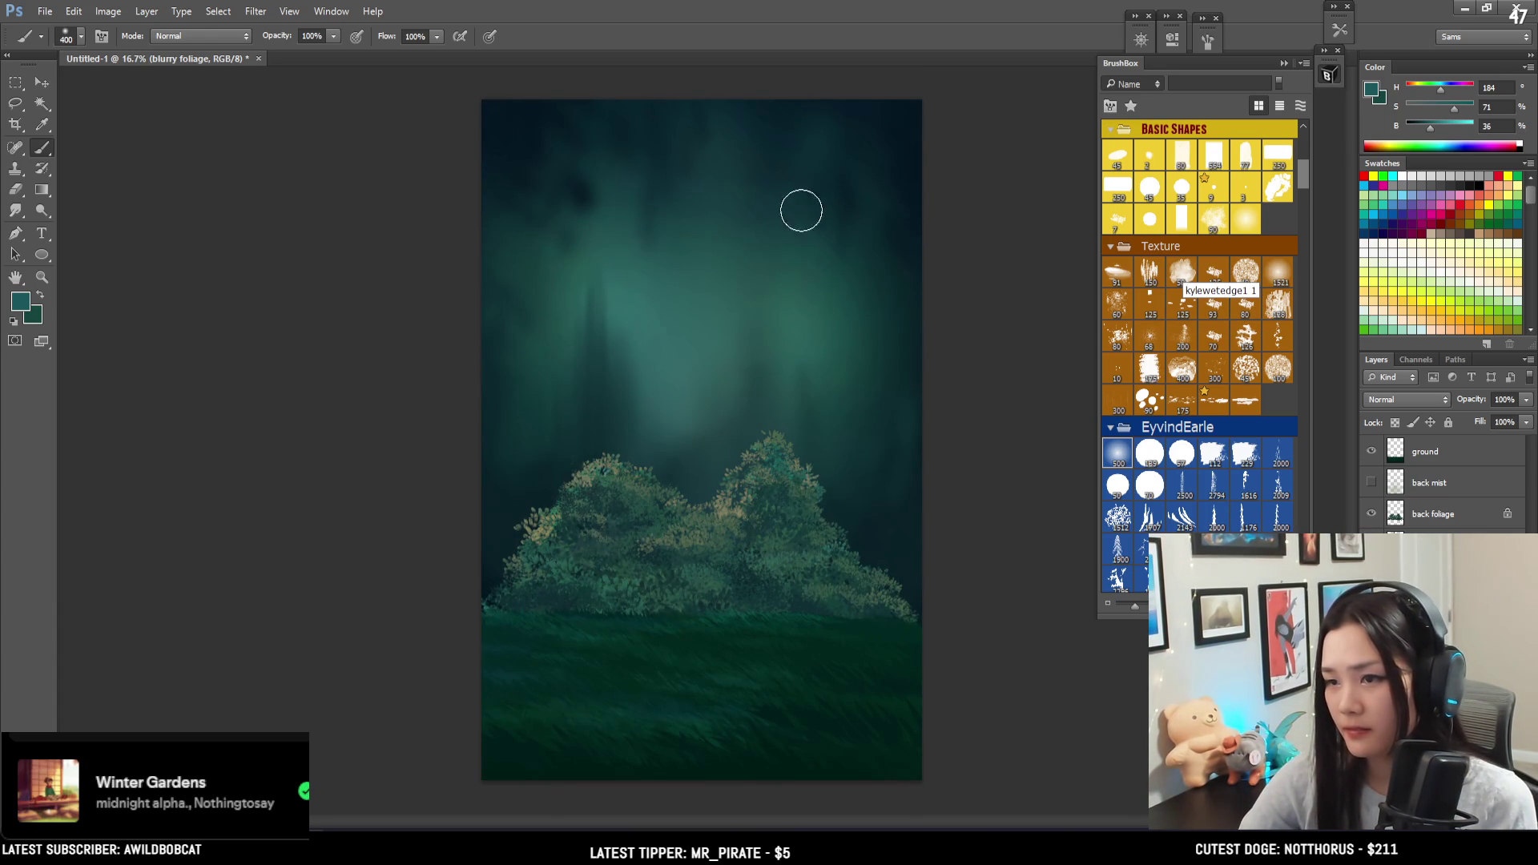
pyautogui.press('[')
pyautogui.hotkey('ctrl', 'shift', 'h')
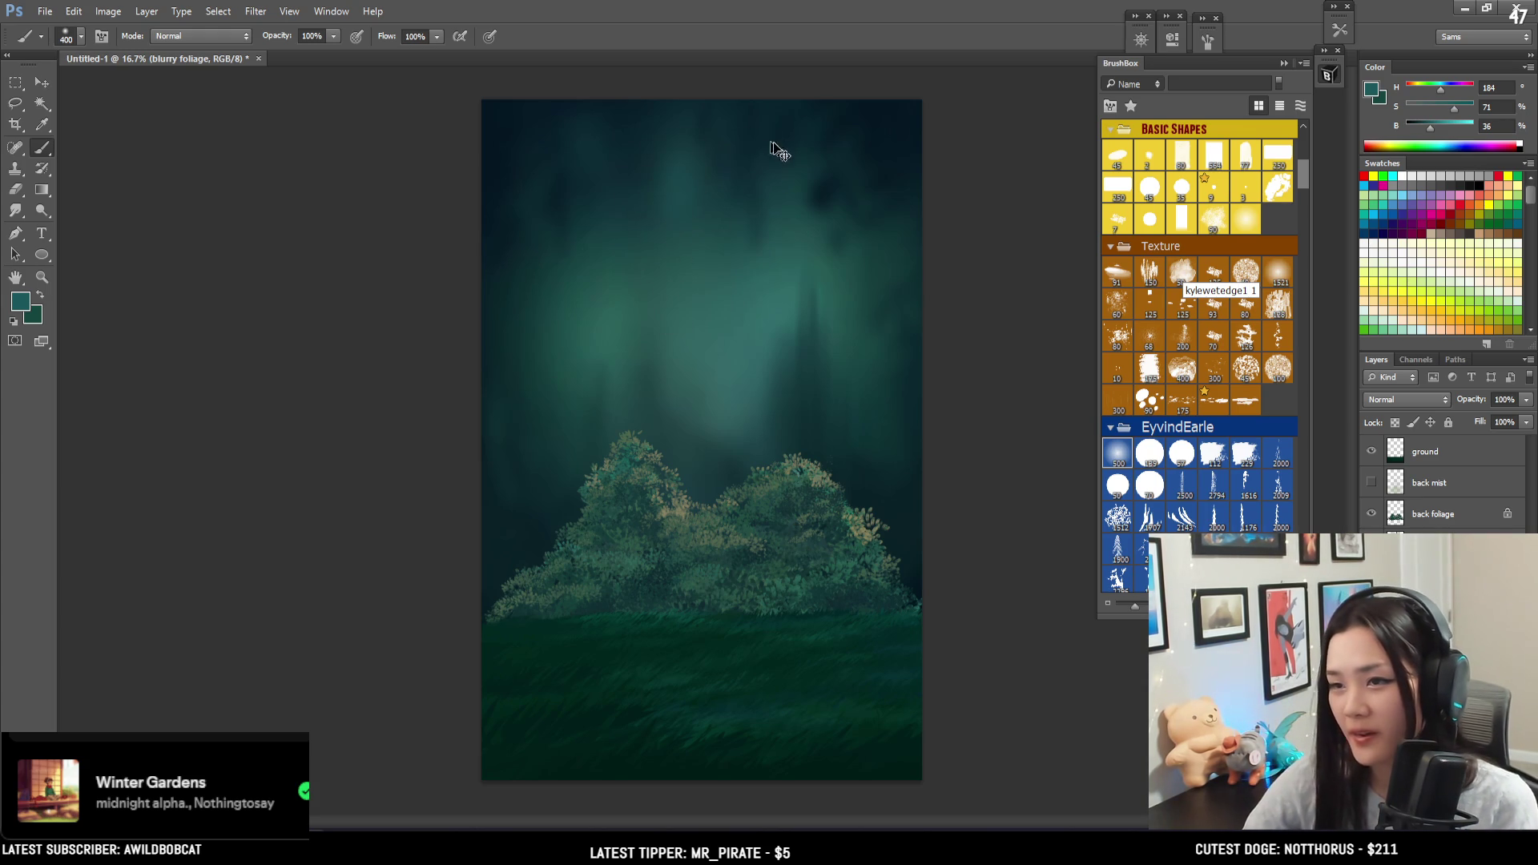
pyautogui.press(']')
# - Sample several mid and dark teals from the mist and sky while resizing the brush
pyautogui.keyDown('alt'); pyautogui.click(783, 303); pyautogui.keyUp('alt')
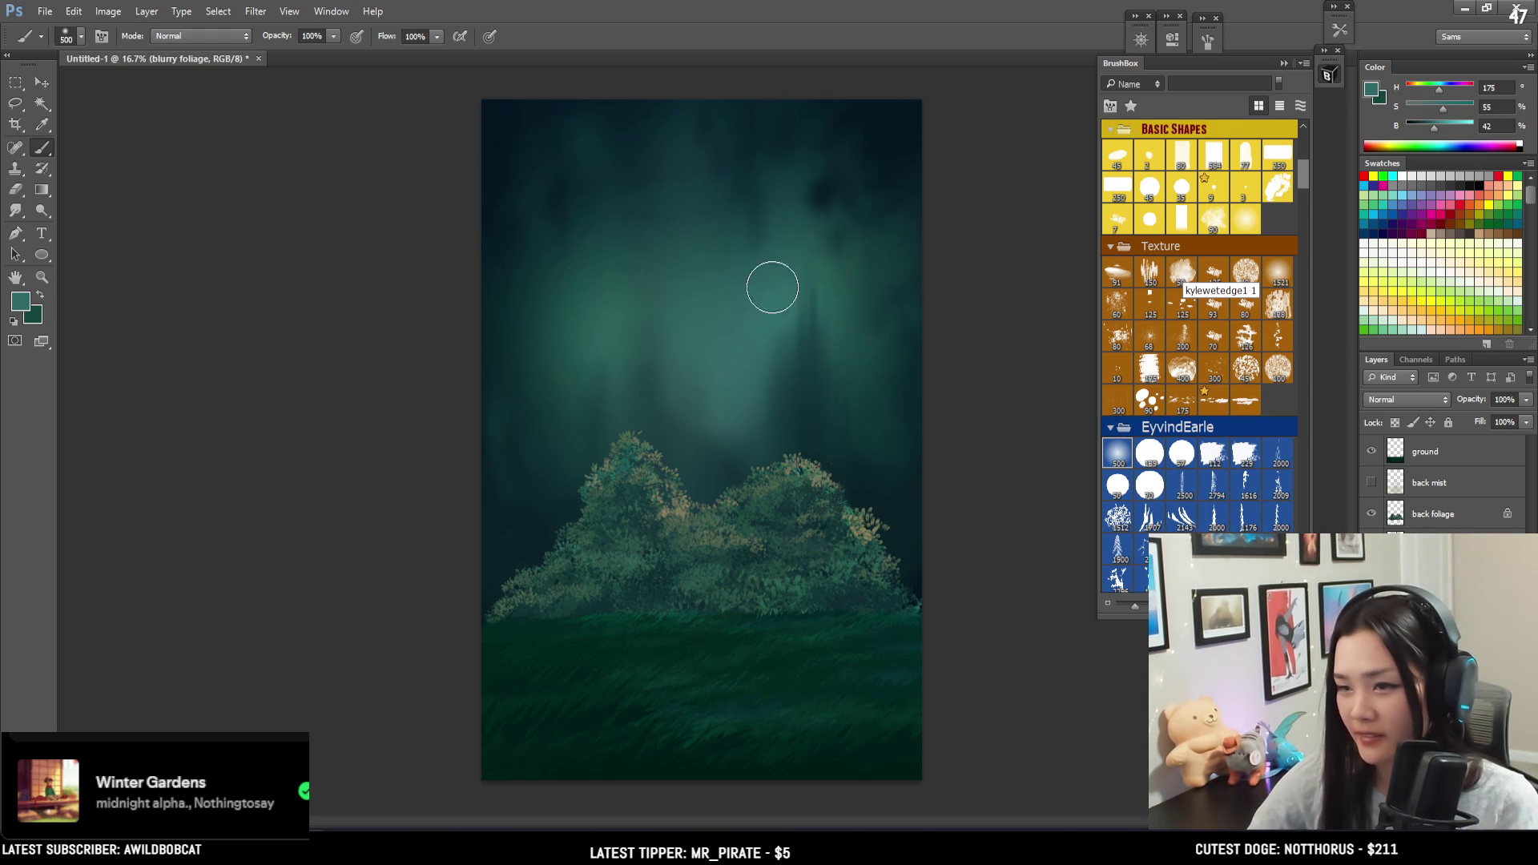
pyautogui.keyDown('alt'); pyautogui.click(698, 378); pyautogui.keyUp('alt')
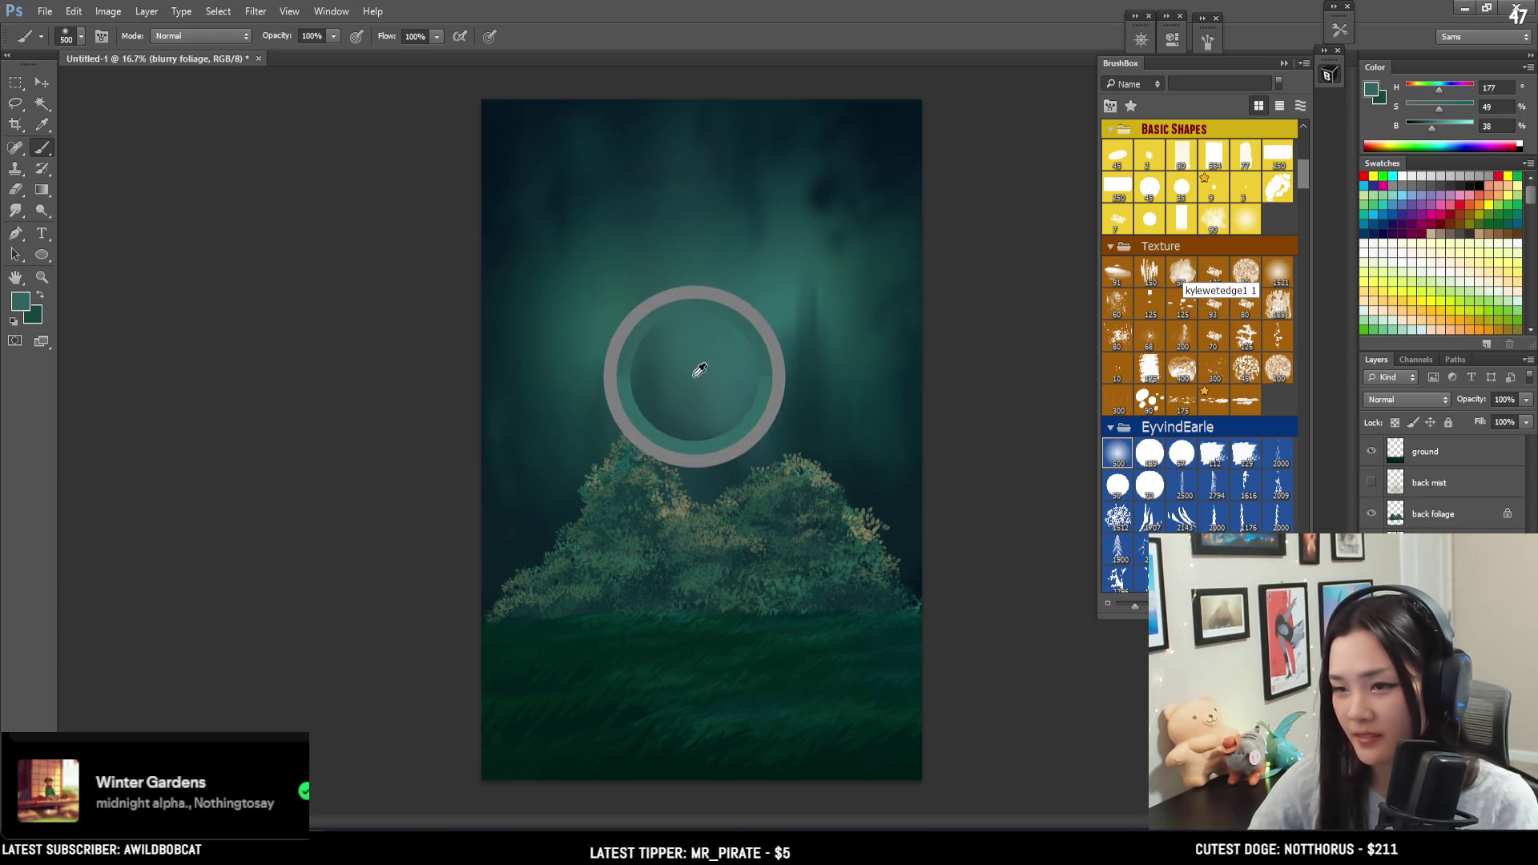
pyautogui.press('[')
pyautogui.keyDown('alt'); pyautogui.click(724, 449); pyautogui.keyUp('alt')
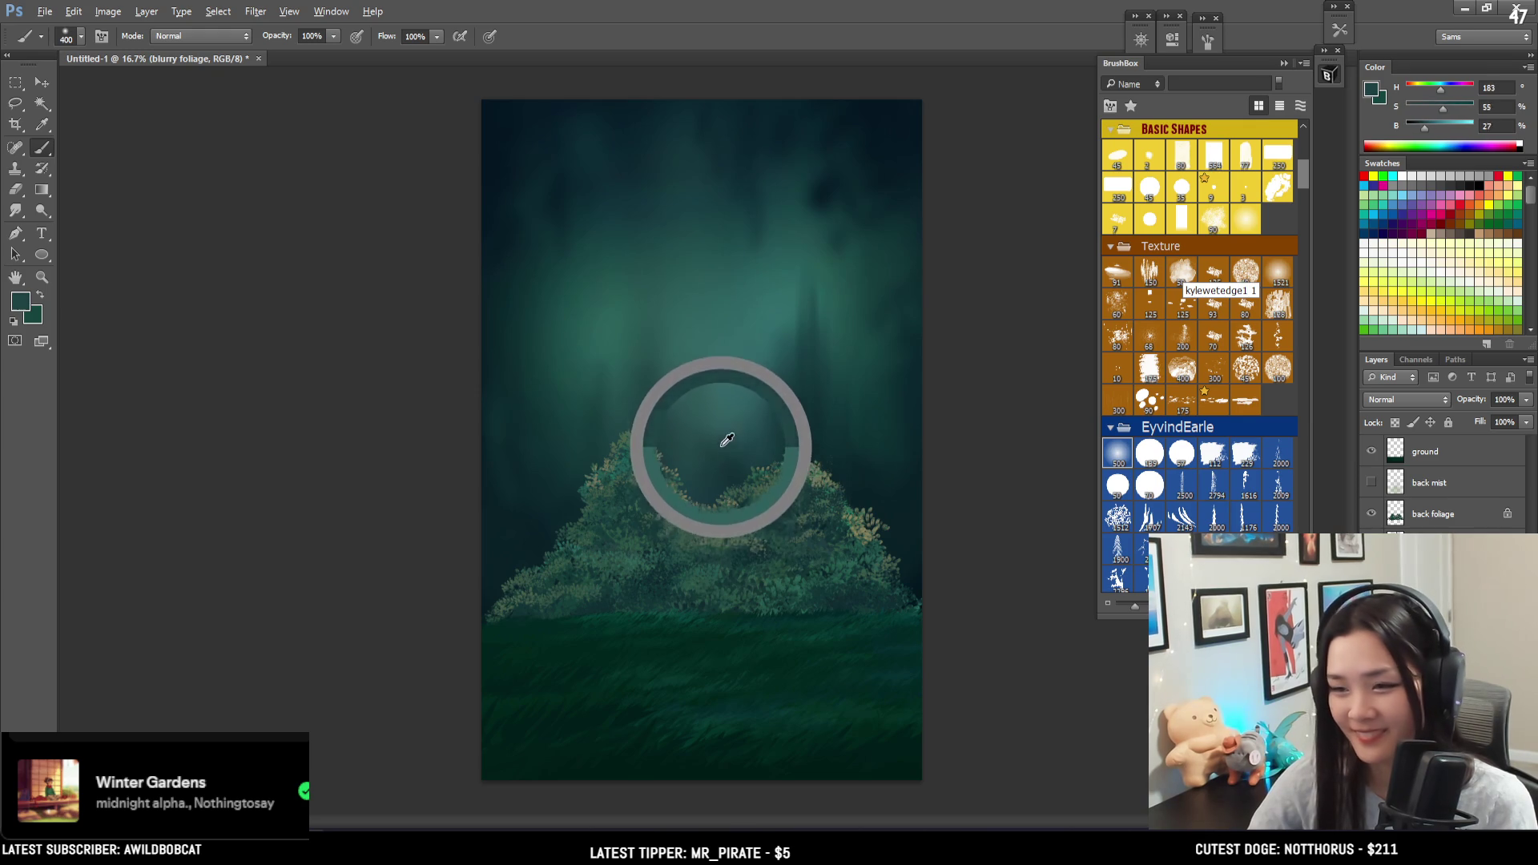
pyautogui.press(']')
pyautogui.keyDown('alt'); pyautogui.click(863, 268); pyautogui.keyUp('alt')
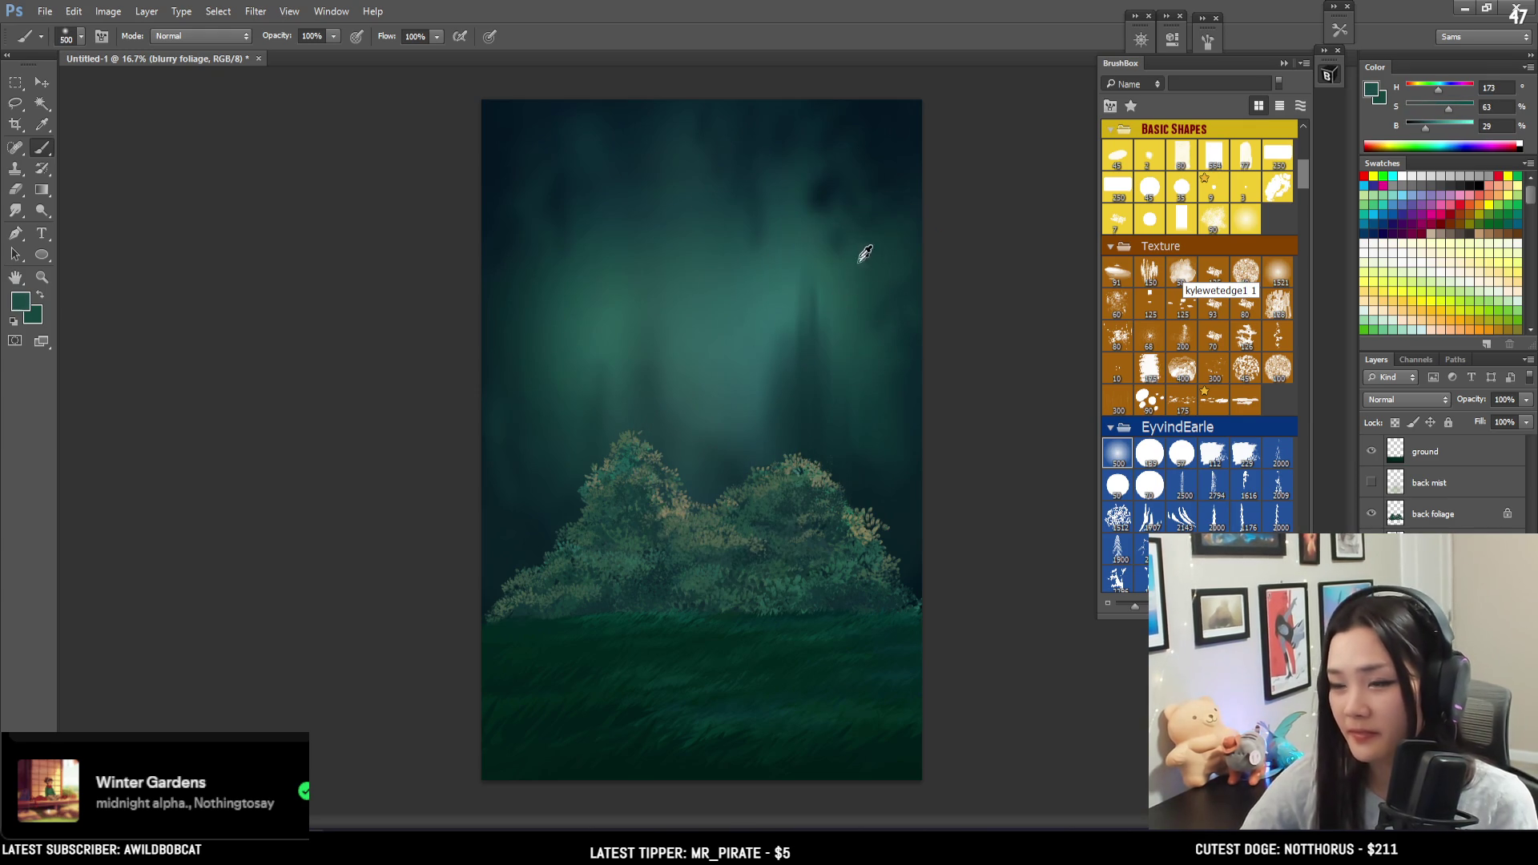
# - Make the colour greener, lighter and more saturated, then brighten the upper-left mist with it
pyautogui.click(1446, 93)
pyautogui.click(1452, 107)
pyautogui.click(1439, 123)
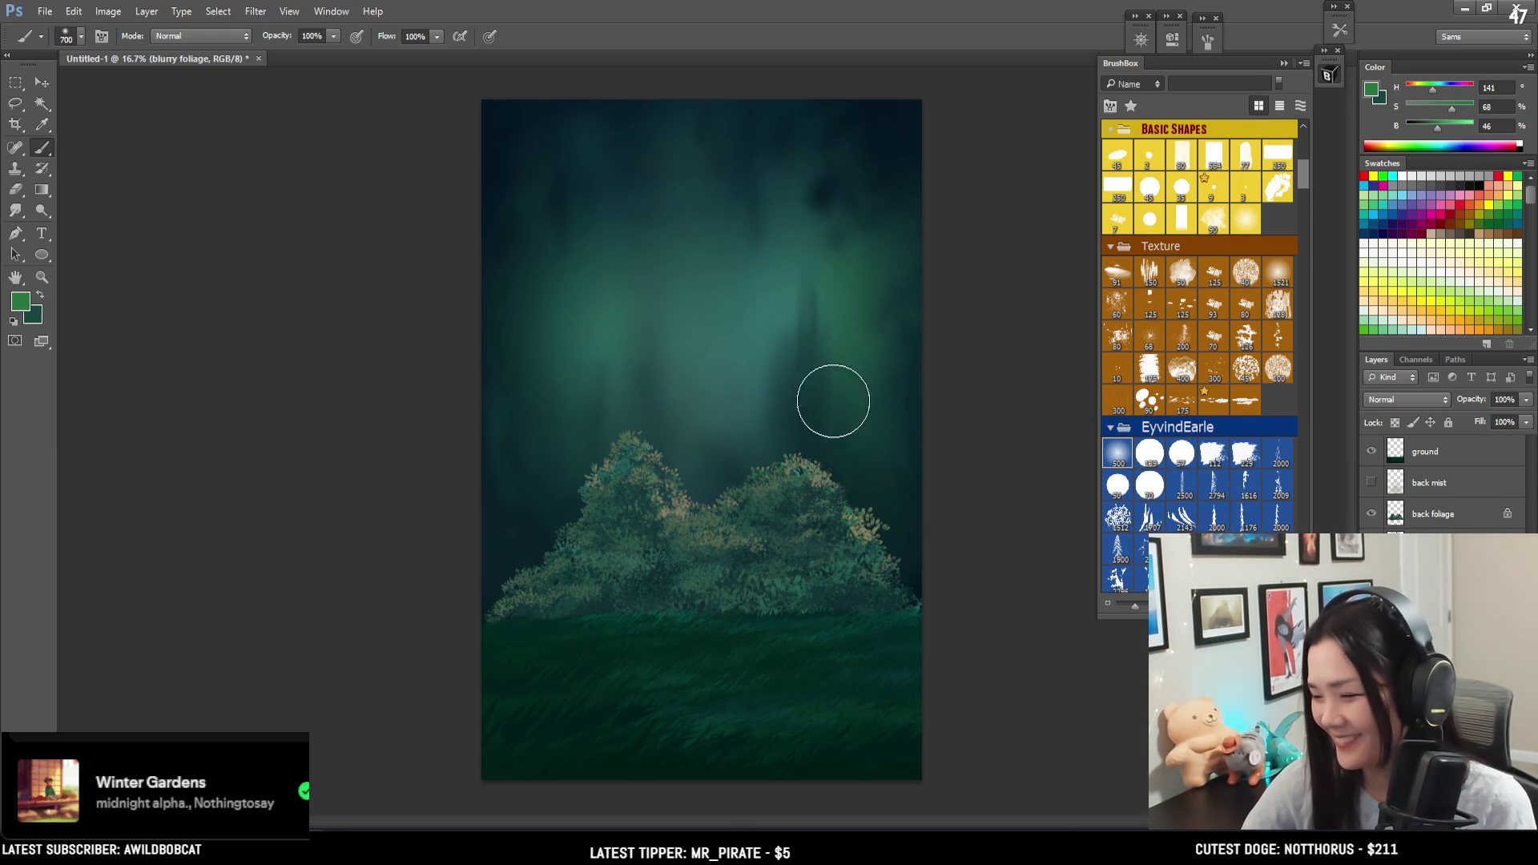
pyautogui.press(']')
pyautogui.press(']')
pyautogui.press(']')
pyautogui.moveTo(795, 230)
pyautogui.mouseDown()
pyautogui.moveTo(772, 488)
pyautogui.moveTo(501, 240)
pyautogui.moveTo(536, 532)
pyautogui.moveTo(511, 383)
pyautogui.mouseUp()
# - Resample dark teal, deep blue and lighter sky teals while progressively shrinking the brush
pyautogui.press(']')
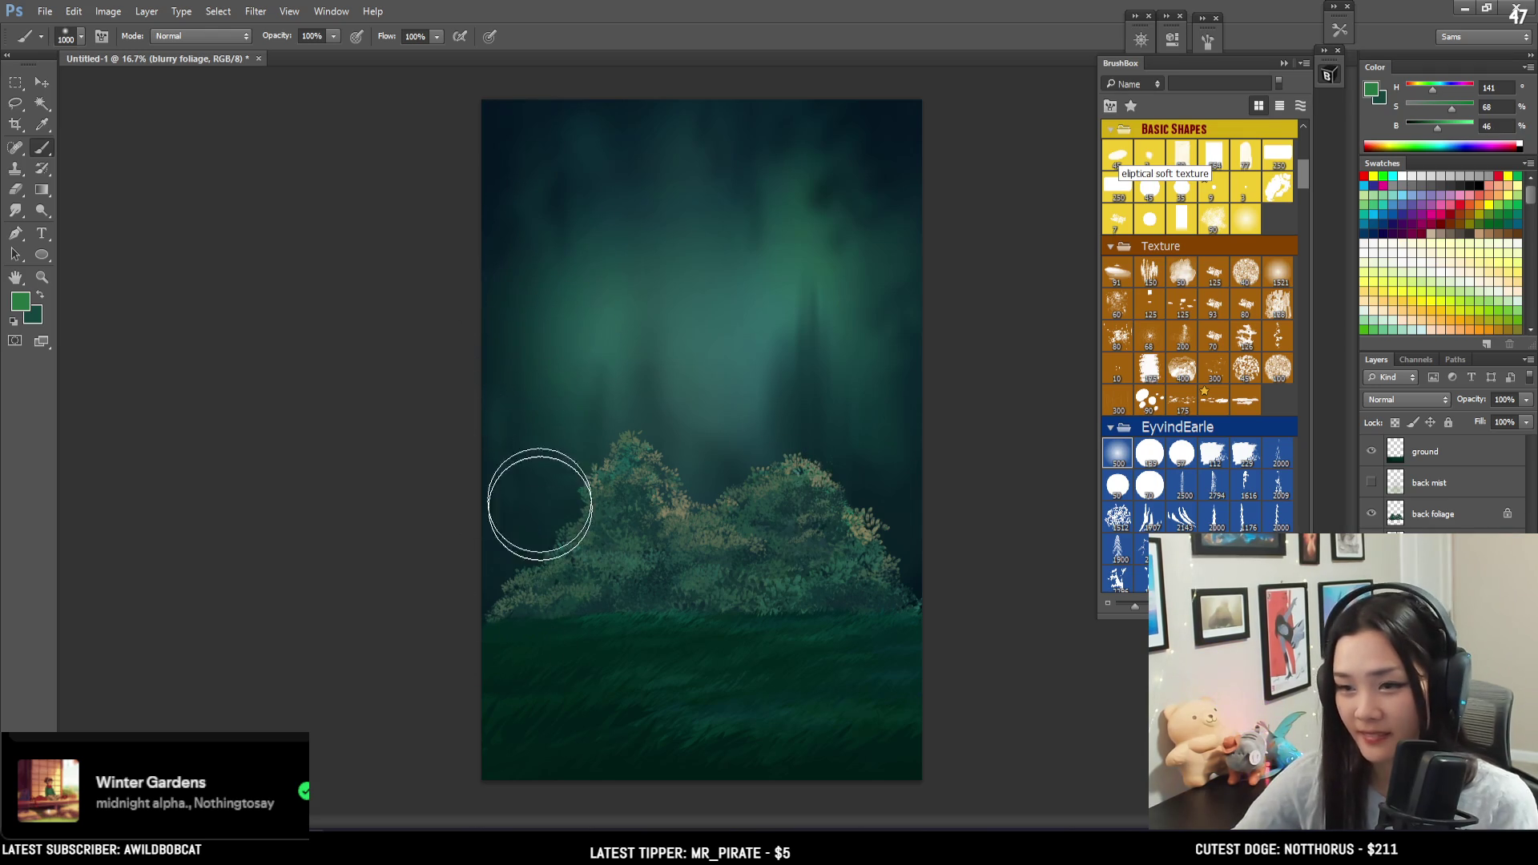
pyautogui.keyDown('alt'); pyautogui.click(508, 543); pyautogui.keyUp('alt')
pyautogui.press('[')
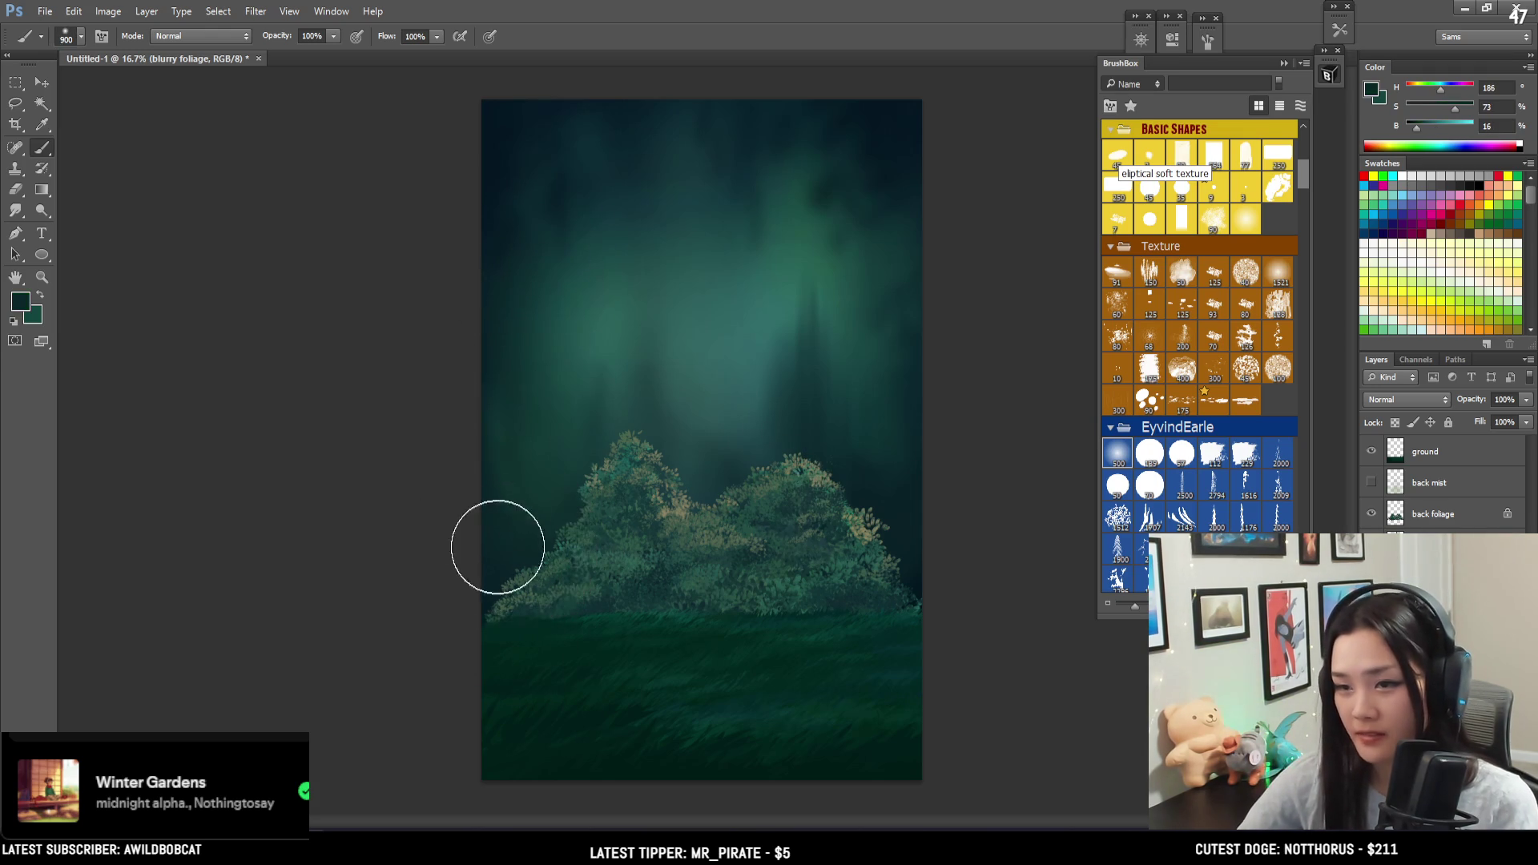
pyautogui.keyDown('alt'); pyautogui.click(899, 133); pyautogui.keyUp('alt')
pyautogui.press('[')
pyautogui.press('[')
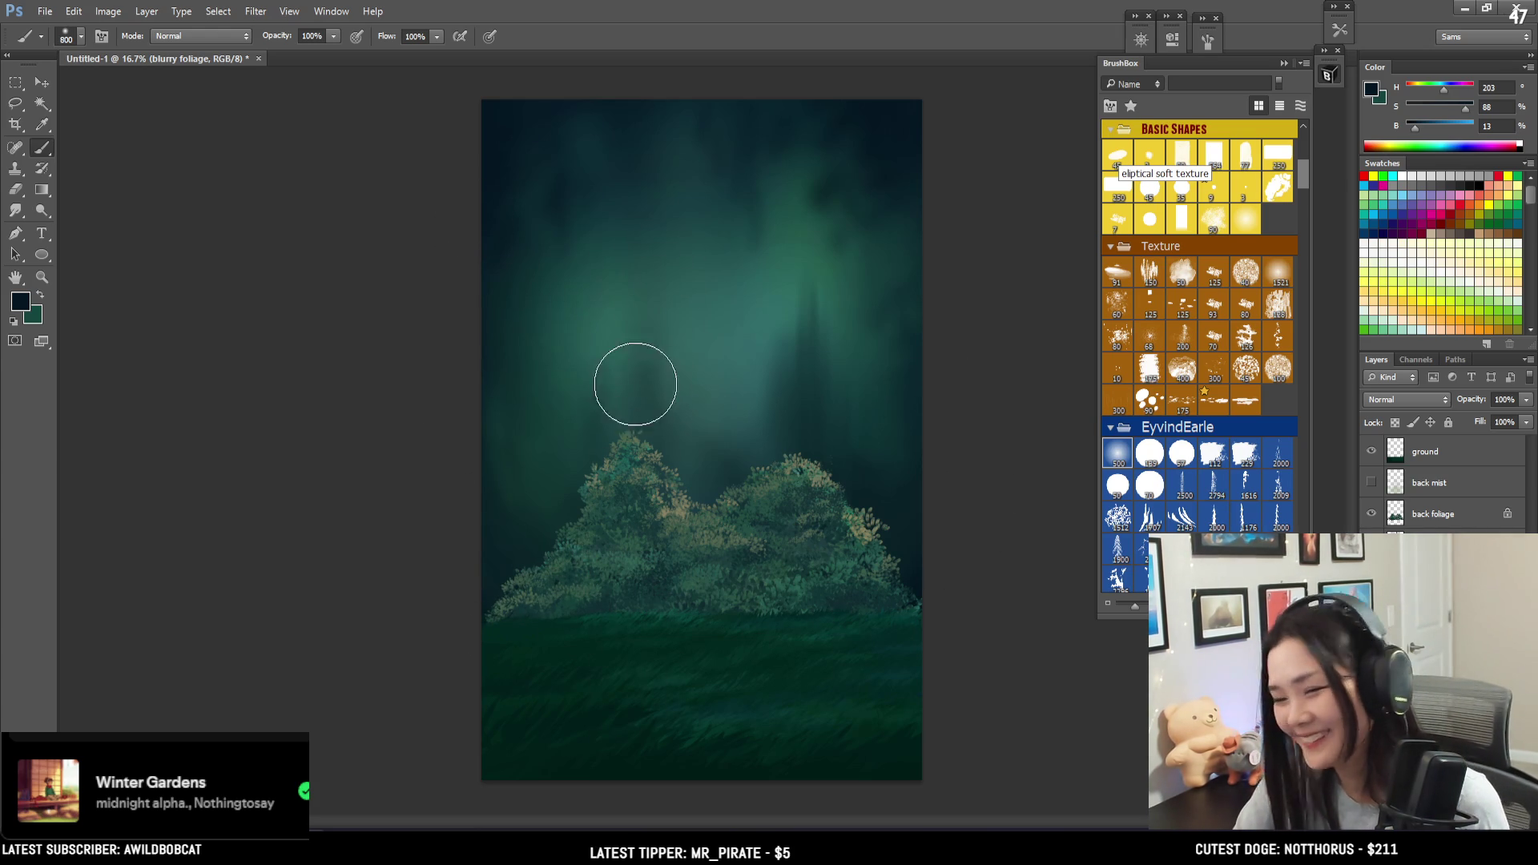
pyautogui.keyDown('alt'); pyautogui.click(637, 388); pyautogui.keyUp('alt')
pyautogui.press('[')
pyautogui.press('[')
pyautogui.press('[')
pyautogui.keyDown('alt'); pyautogui.click(795, 378); pyautogui.keyUp('alt')
pyautogui.press('[')
pyautogui.press('[')
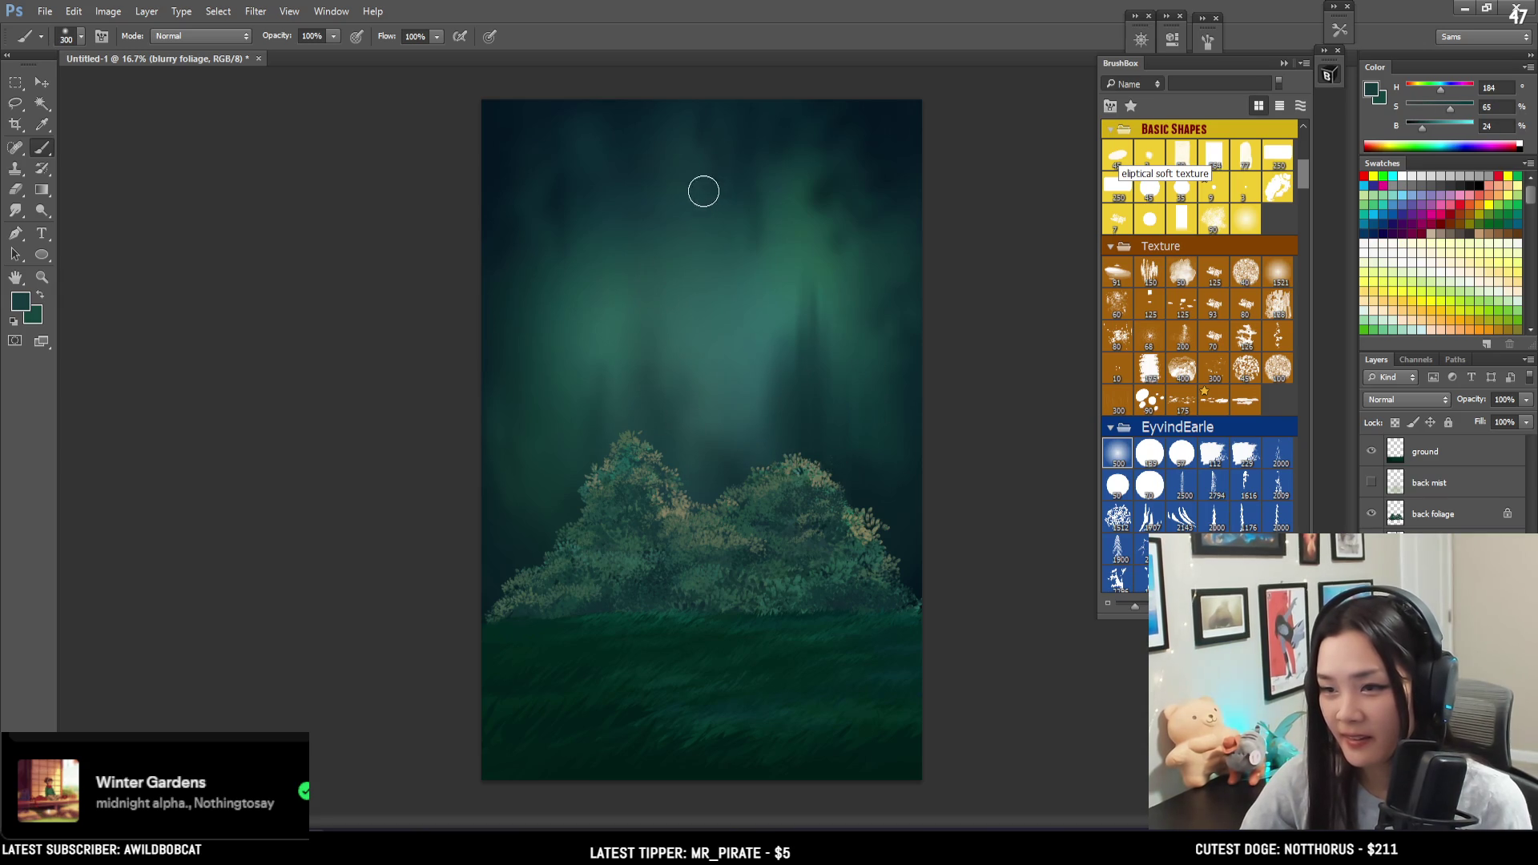
pyautogui.press('[')
pyautogui.press('[')
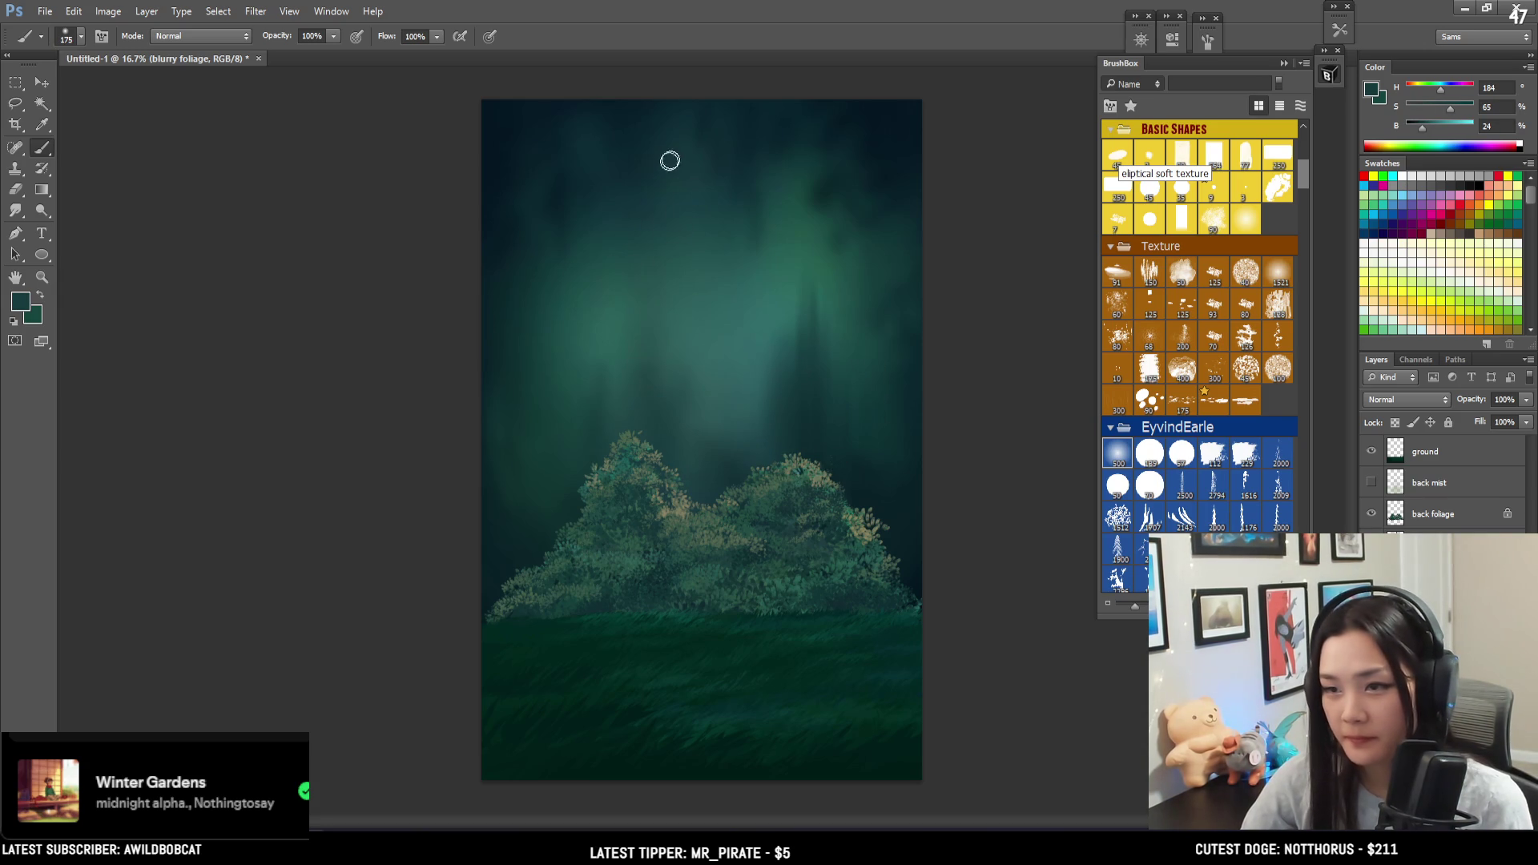
pyautogui.keyDown('alt'); pyautogui.click(793, 244); pyautogui.keyUp('alt')
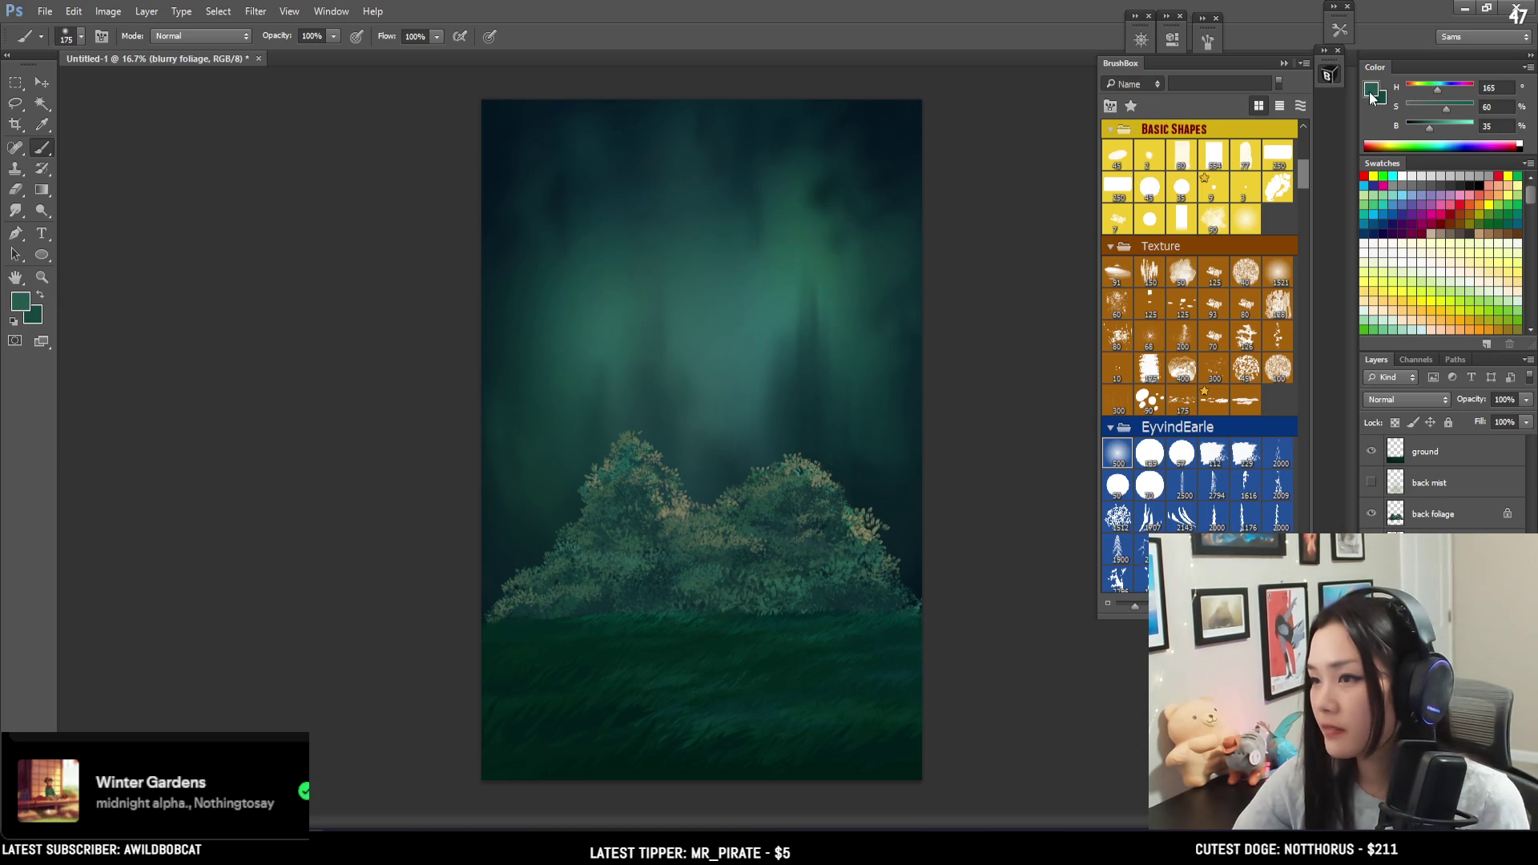
# - Pick a muted olive foreground colour (H 64, S 39, B 63) in the Color Picker
pyautogui.click(1371, 91)
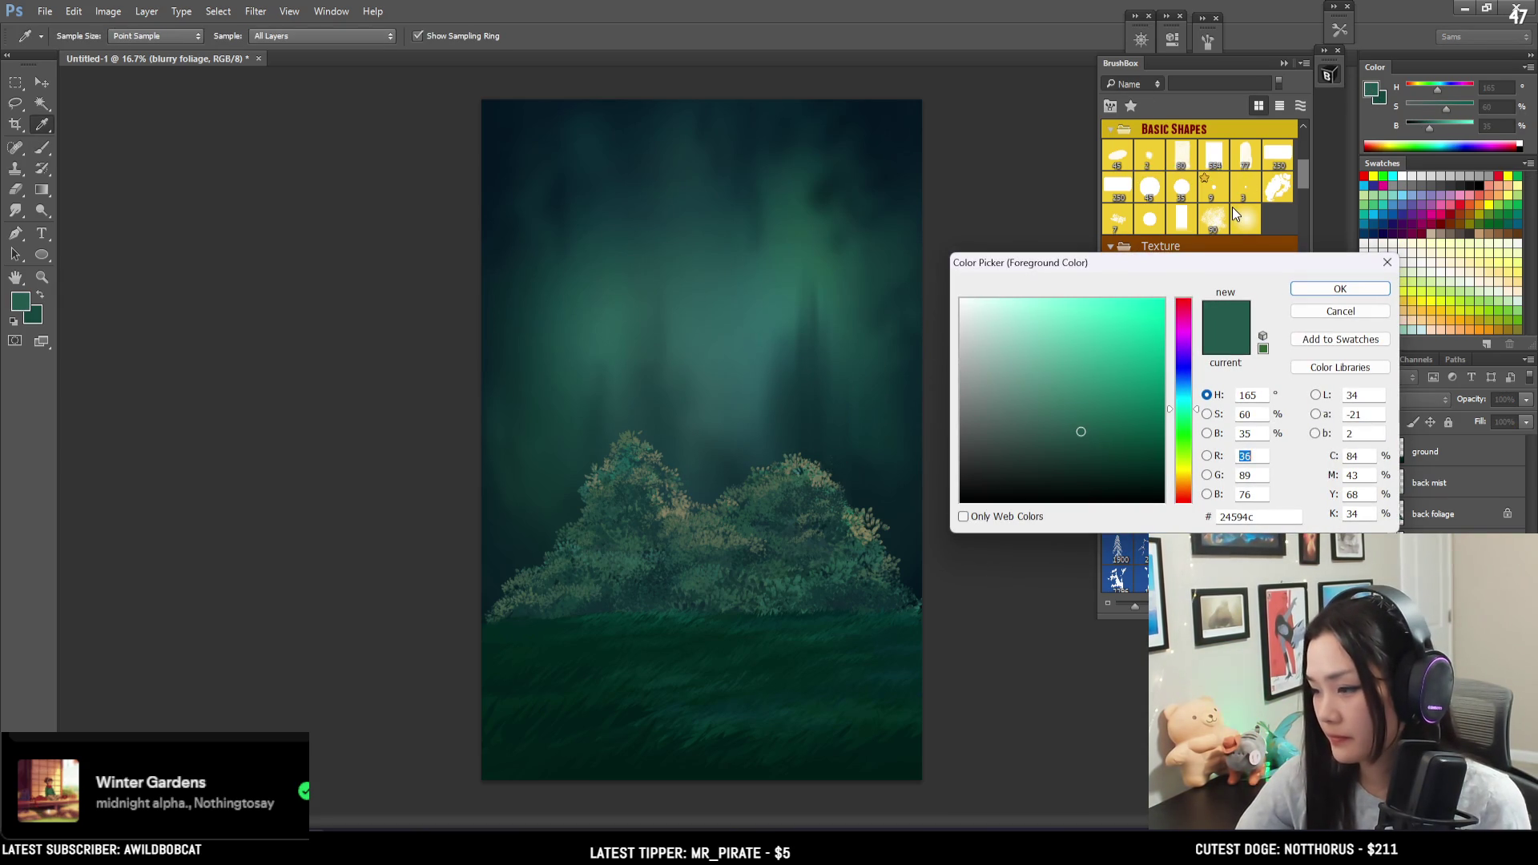
pyautogui.moveTo(1188, 443)
pyautogui.mouseDown()
pyautogui.moveTo(1180, 431)
pyautogui.moveTo(1177, 459)
pyautogui.moveTo(1041, 398)
pyautogui.moveTo(1076, 366)
pyautogui.moveTo(1092, 401)
pyautogui.moveTo(1089, 378)
pyautogui.moveTo(1188, 477)
pyautogui.moveTo(1039, 375)
pyautogui.mouseUp()
pyautogui.click(1341, 289)
pyautogui.press('b')
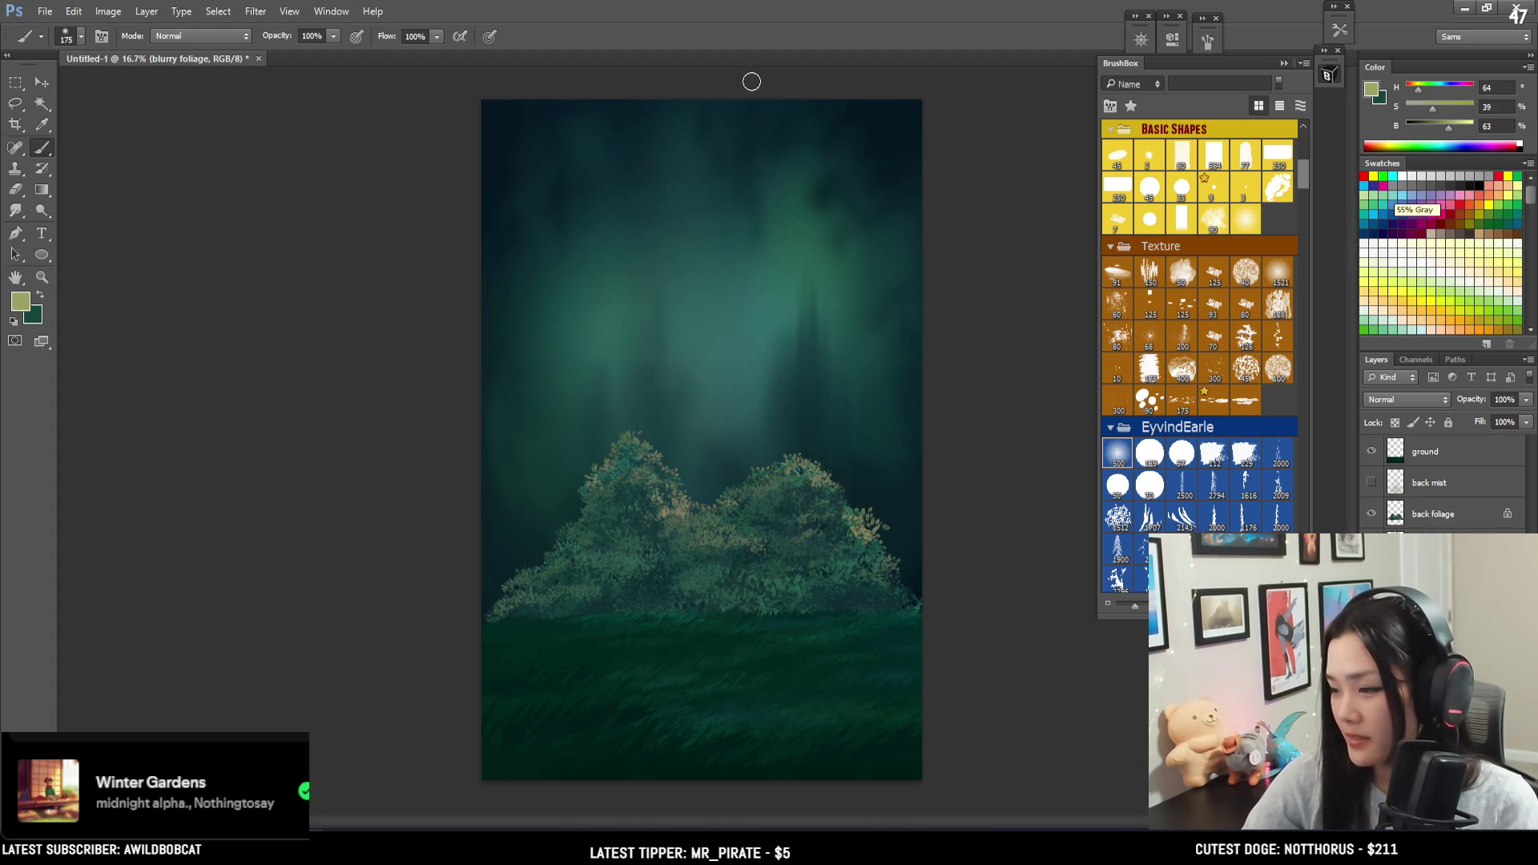
# - Resize the brush and flip the canvas horizontally back and forth to check the composition
pyautogui.press(']')
pyautogui.press(']')
pyautogui.press(']')
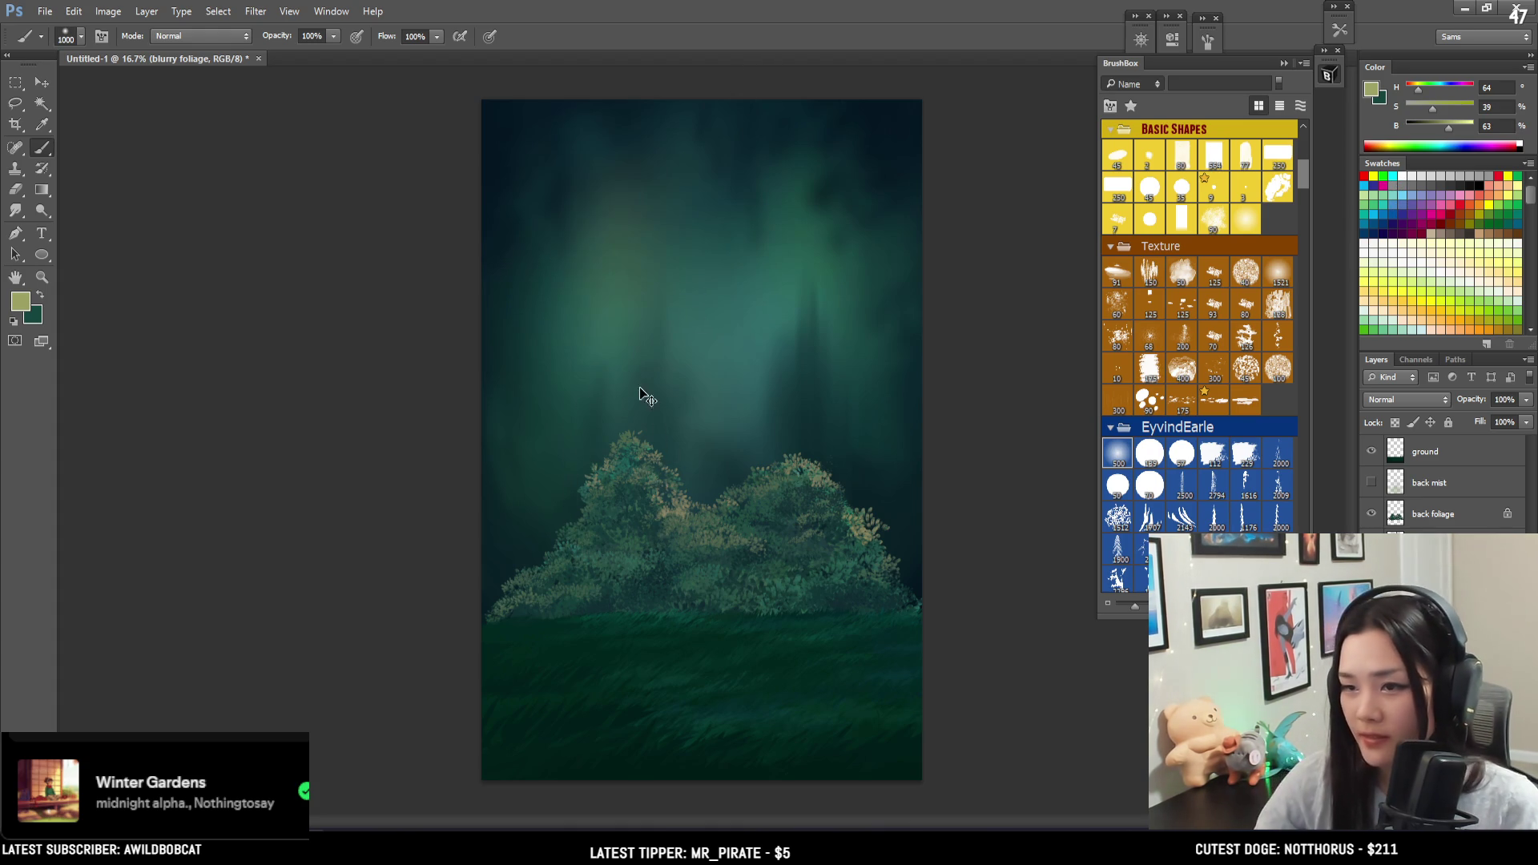
pyautogui.press(']')
pyautogui.press(']')
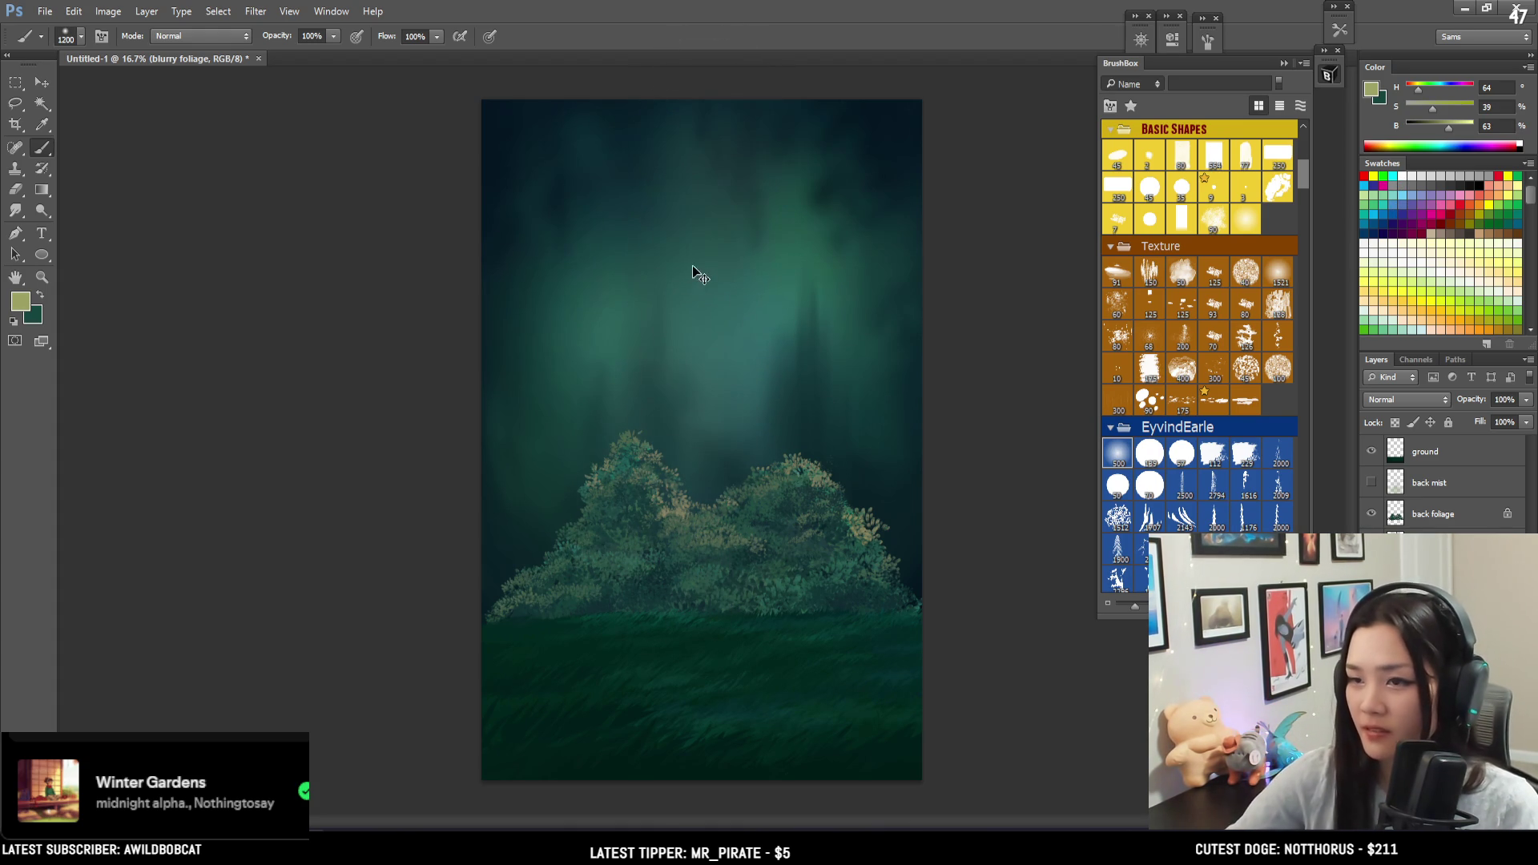
pyautogui.press('[')
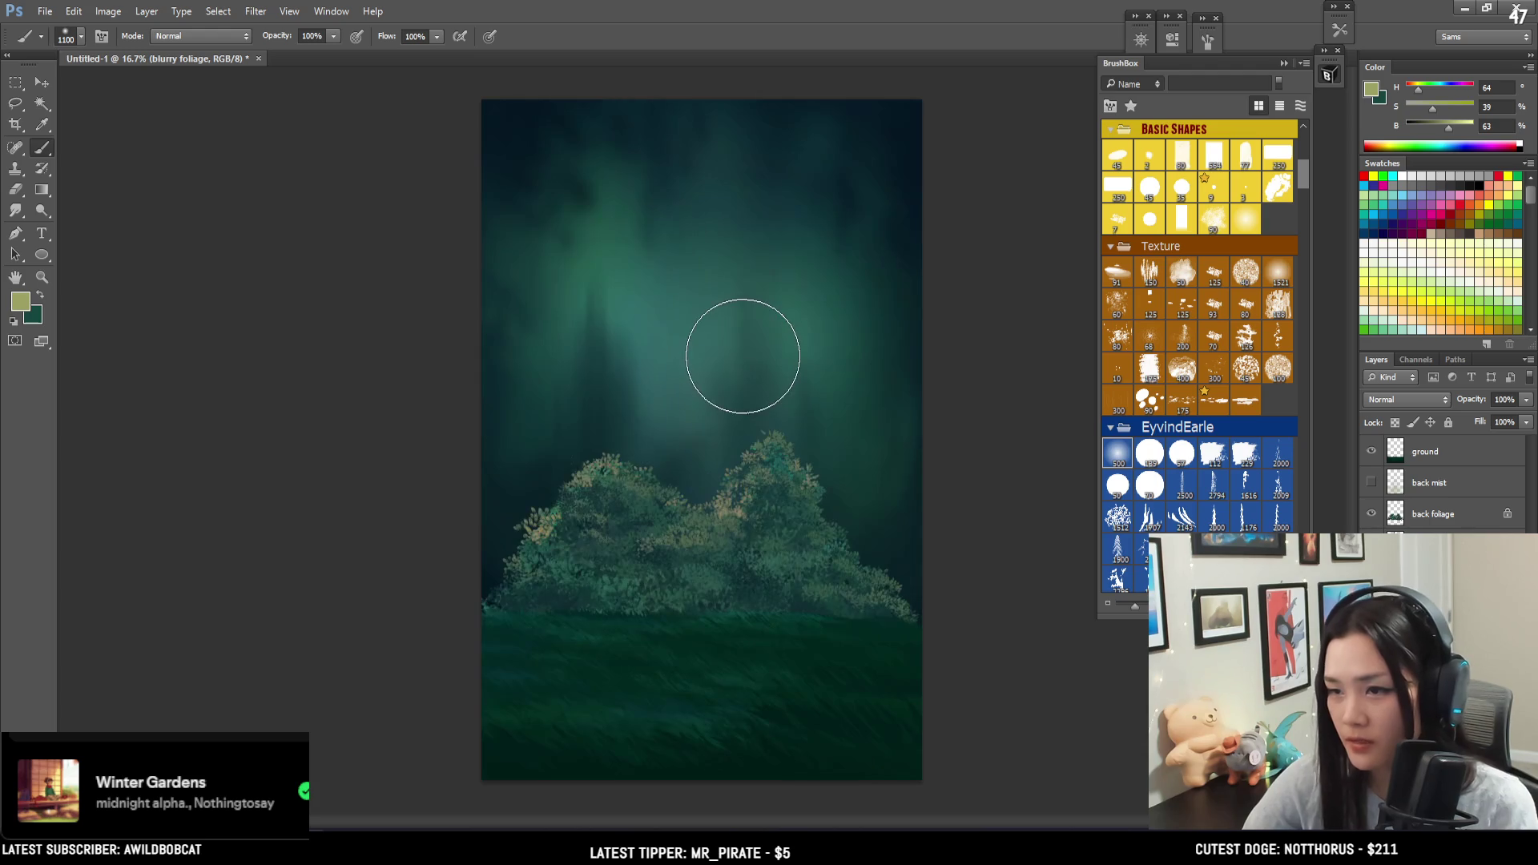
pyautogui.press('h')
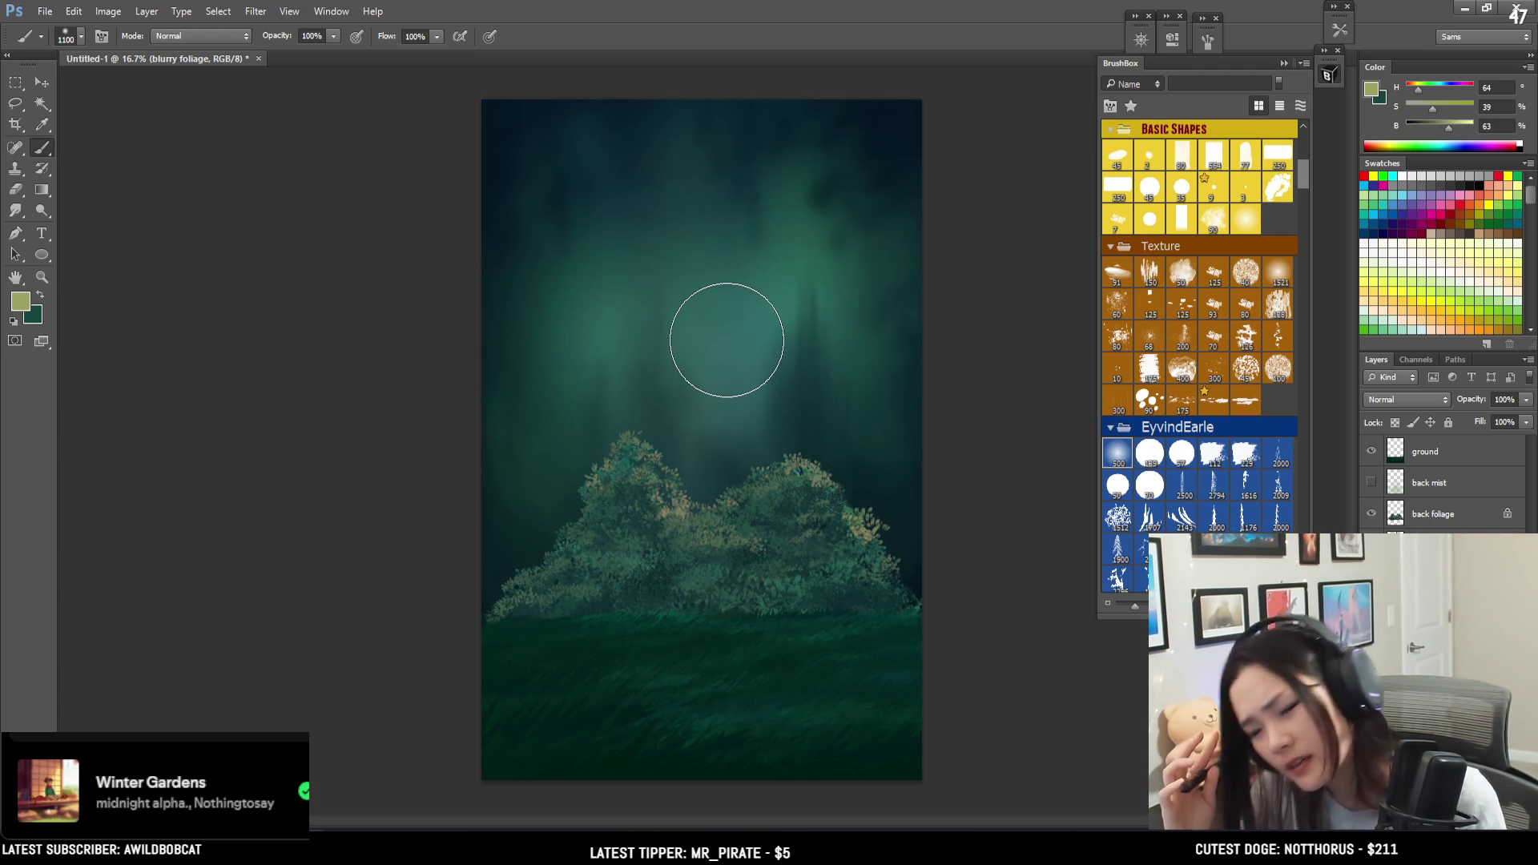
pyautogui.press('h')
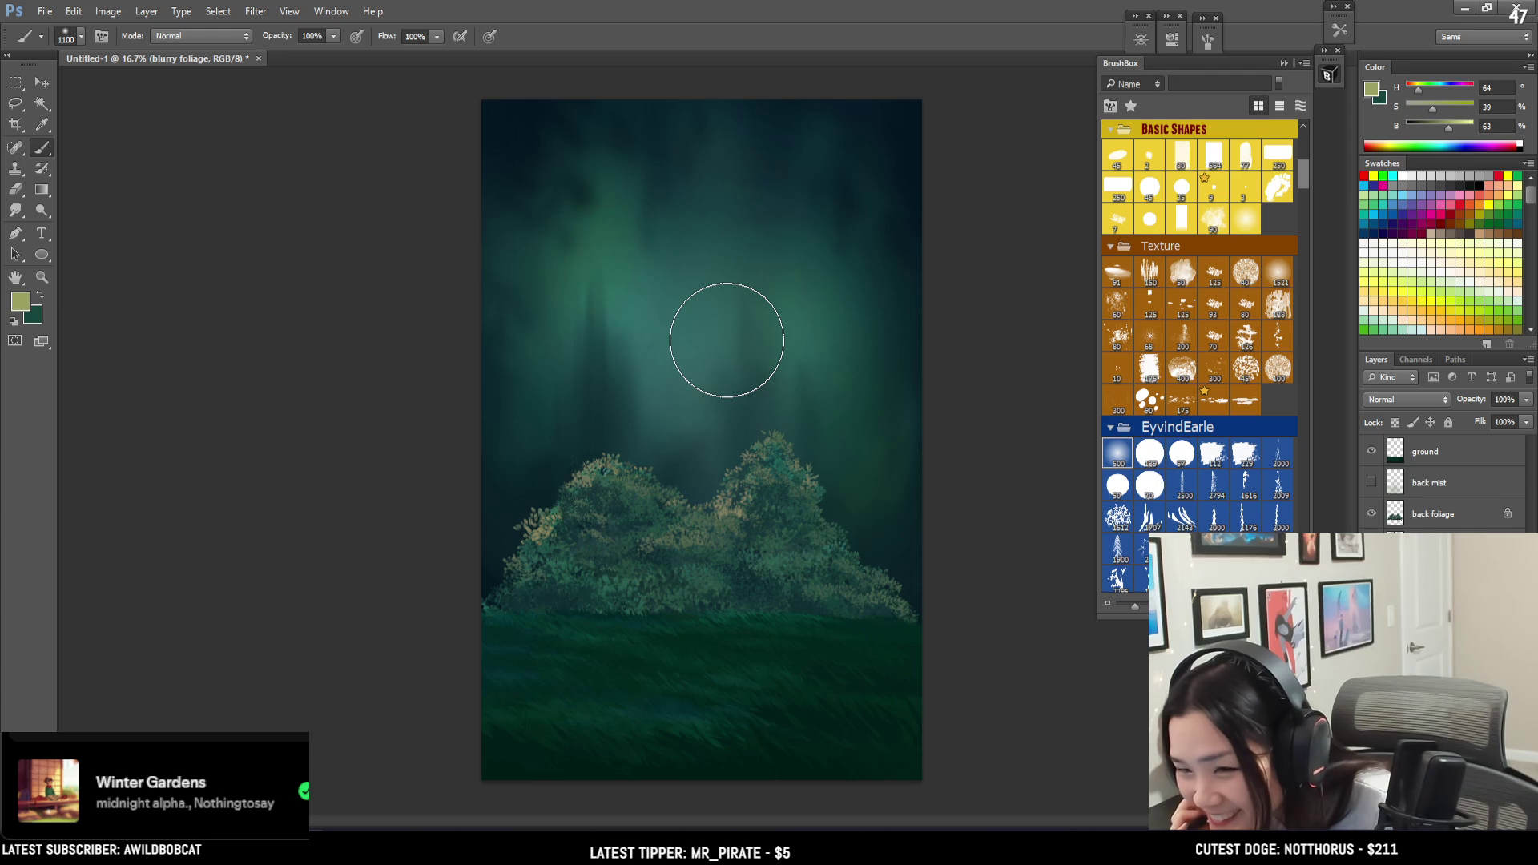
pyautogui.press('h')
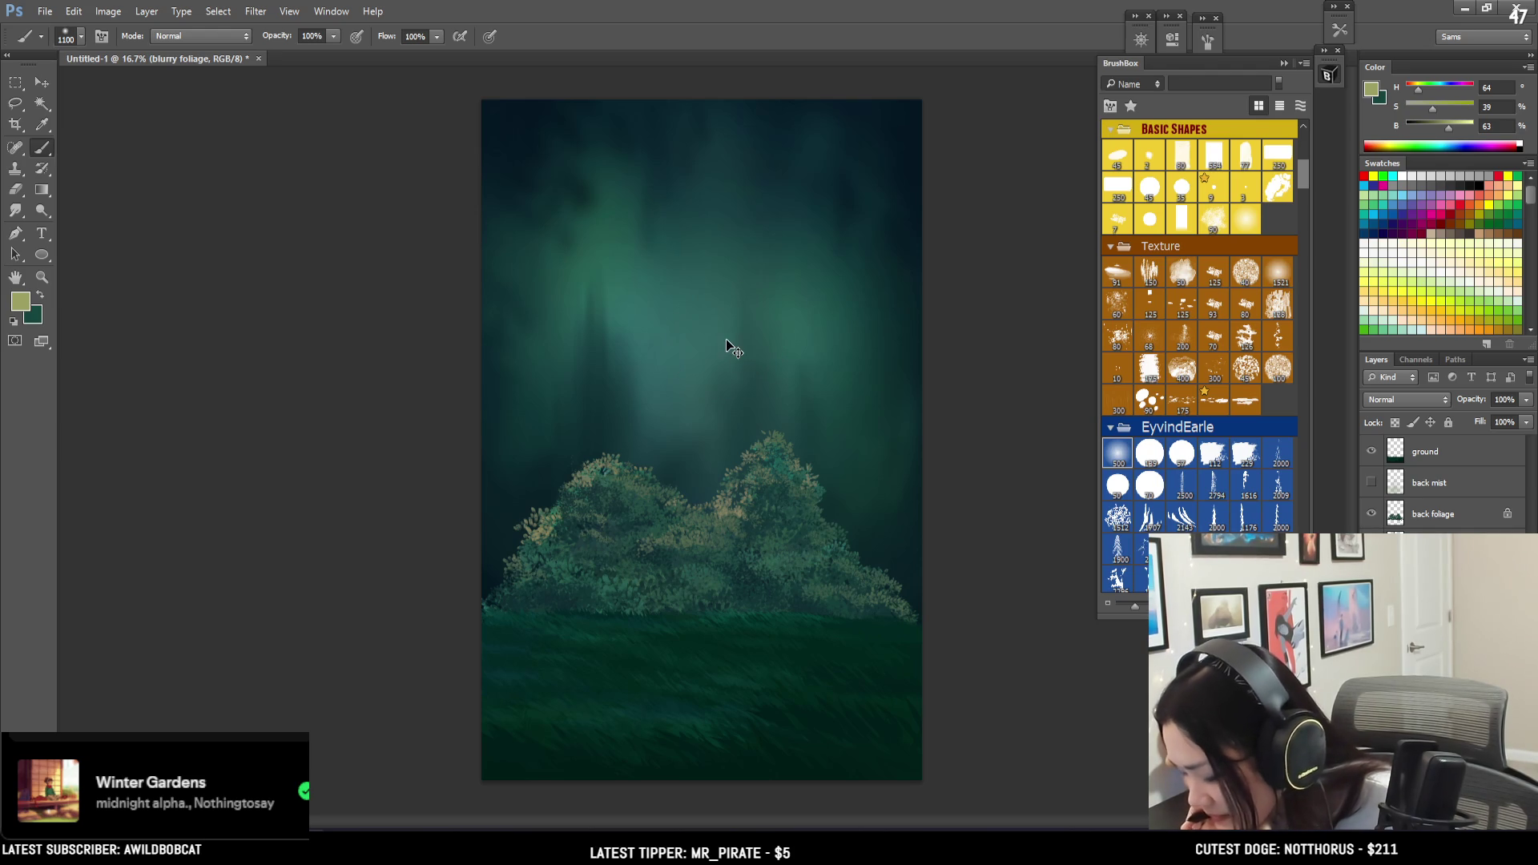
pyautogui.press('[')
pyautogui.press('[')
pyautogui.press('[')
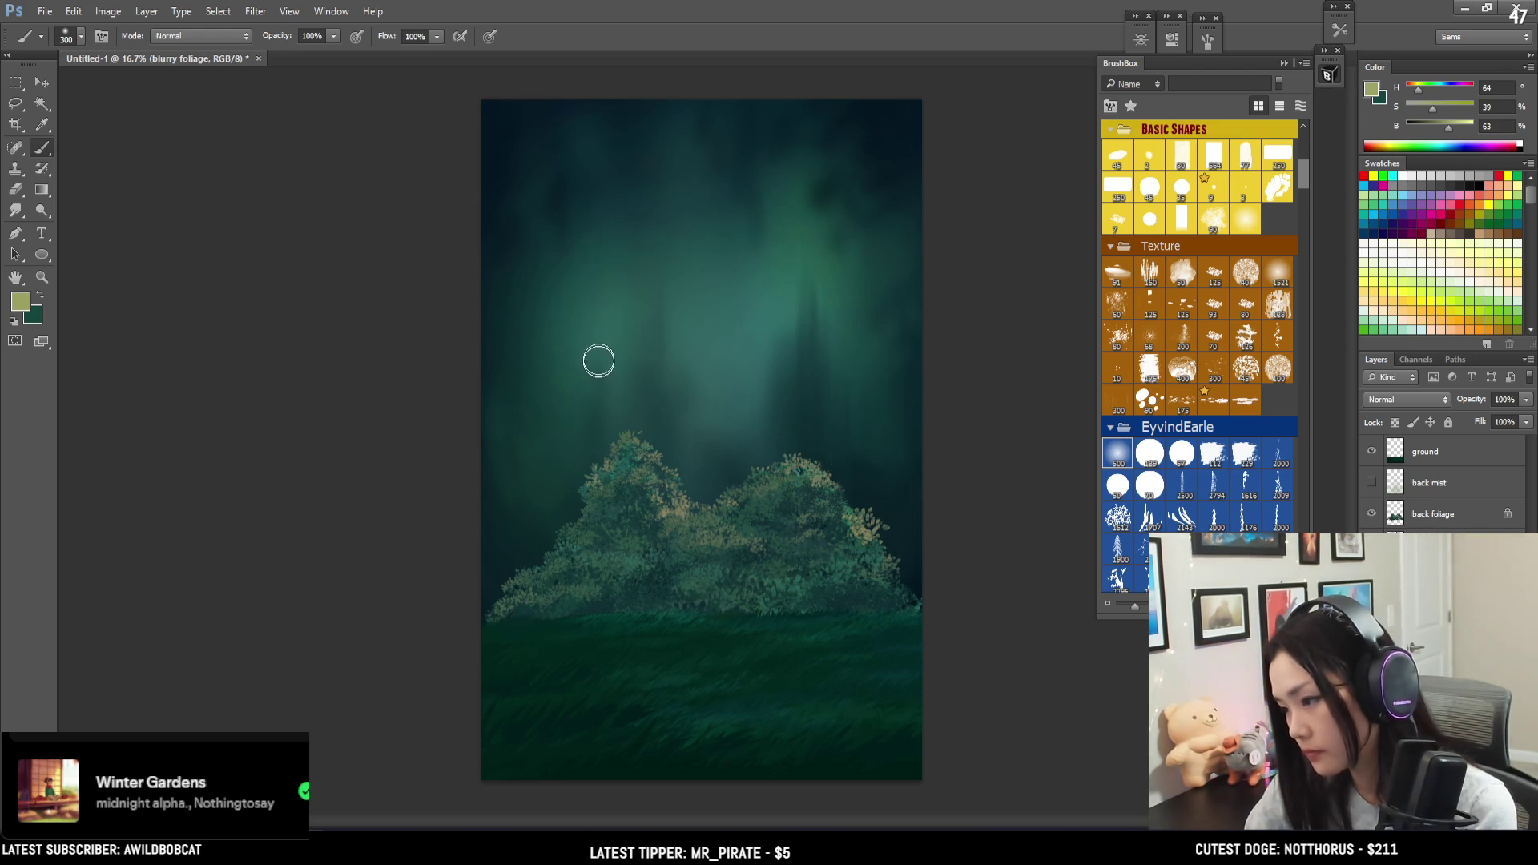
pyautogui.press(']')
pyautogui.press(']')
pyautogui.press(']')
pyautogui.press(']')
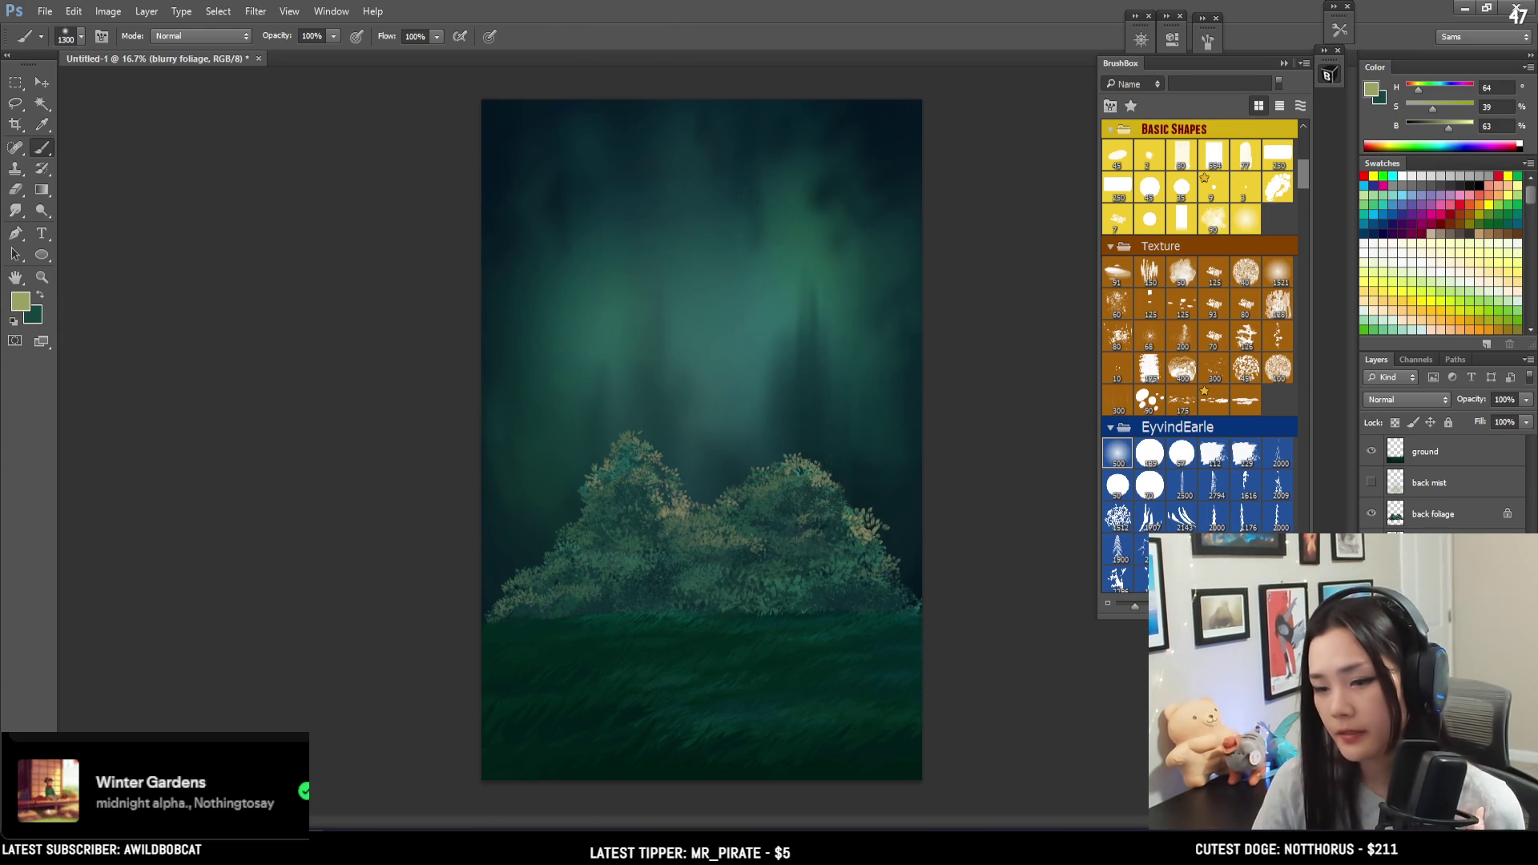
pyautogui.hotkey('alt', 'Tab')
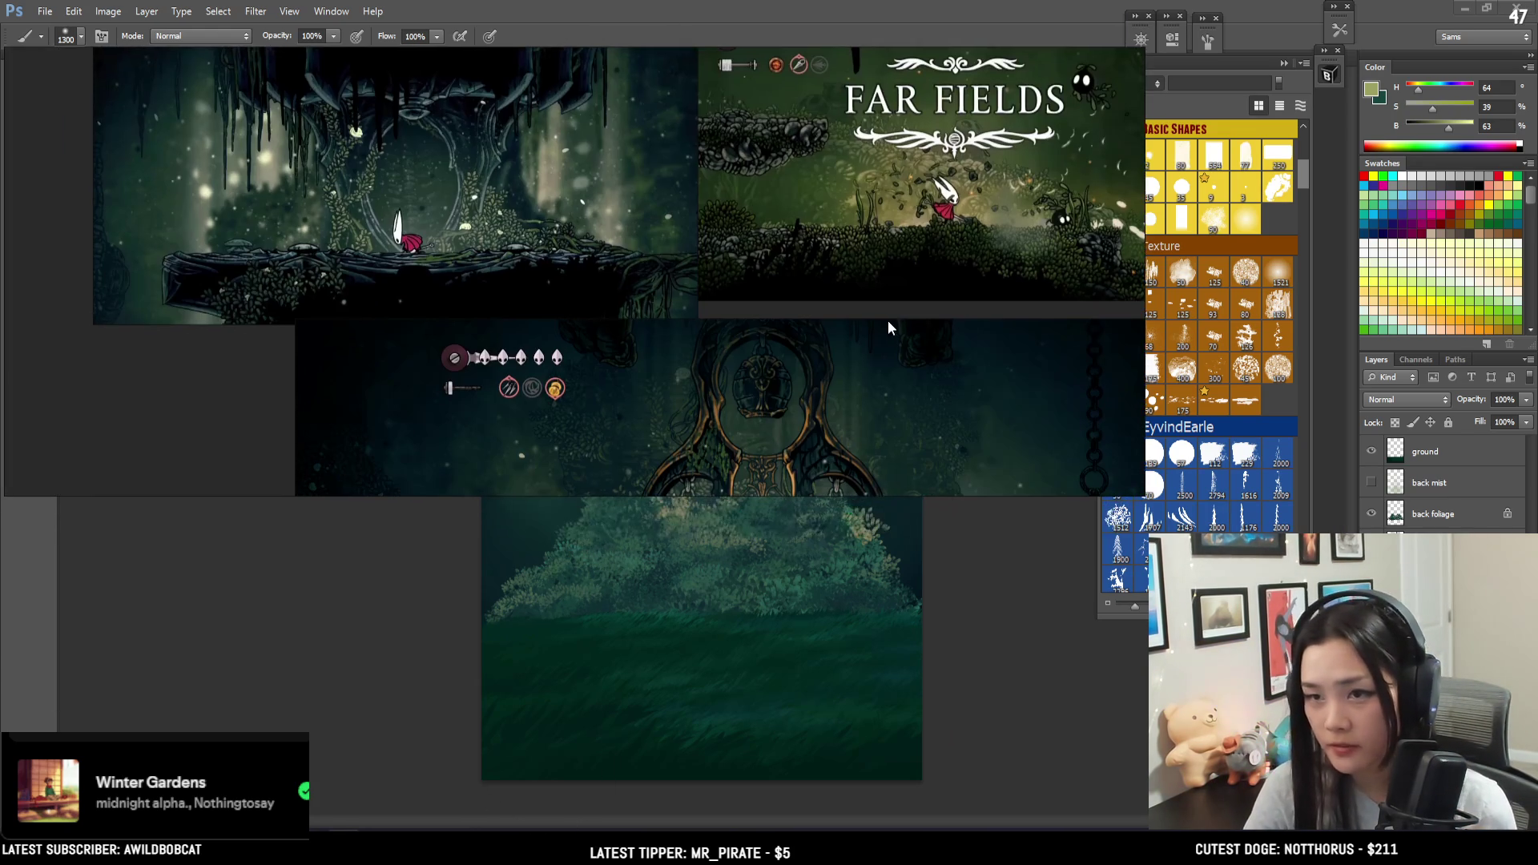
pyautogui.moveTo(968, 500); pyautogui.dragTo(1006, 712)
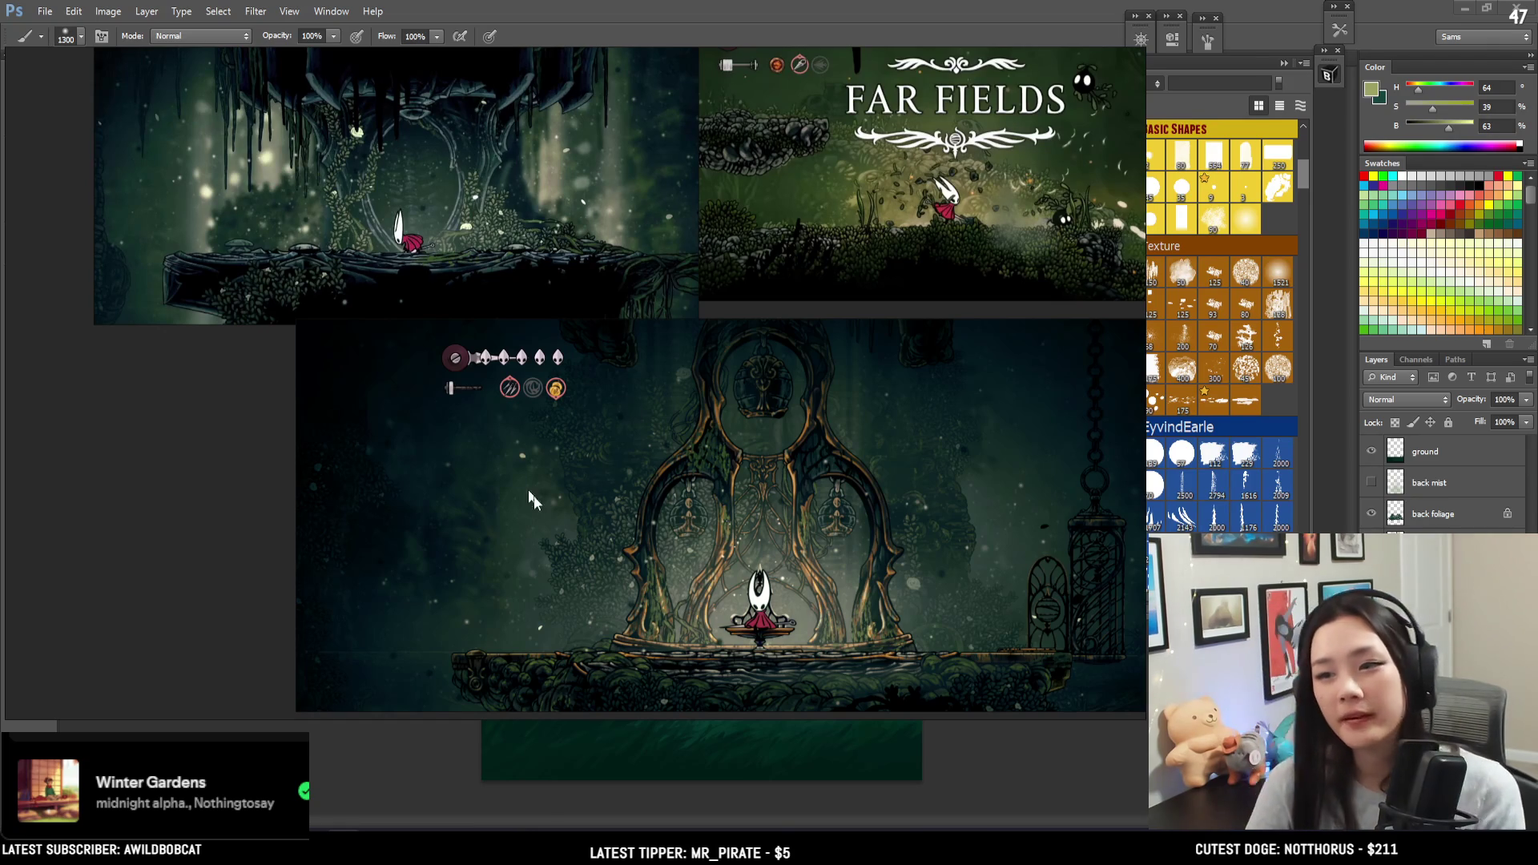
pyautogui.hotkey('alt', 'Tab')
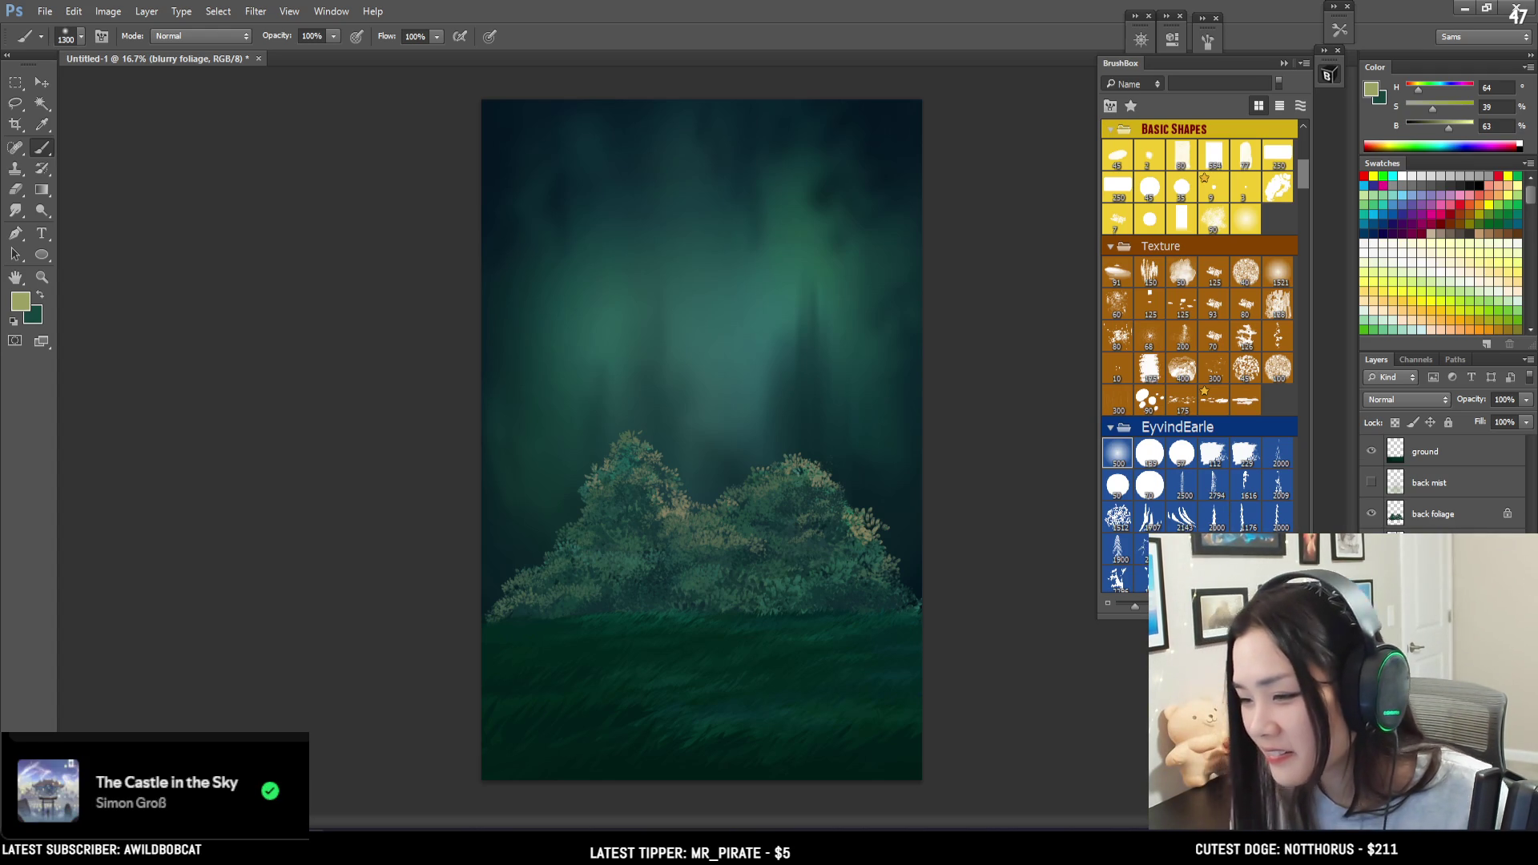
# - Save the forest as 10 SilksongFarFields.psd and hide the print layer in the MossGrotto painting
pyautogui.hotkey('ctrl', 's')
pyautogui.press('Return')
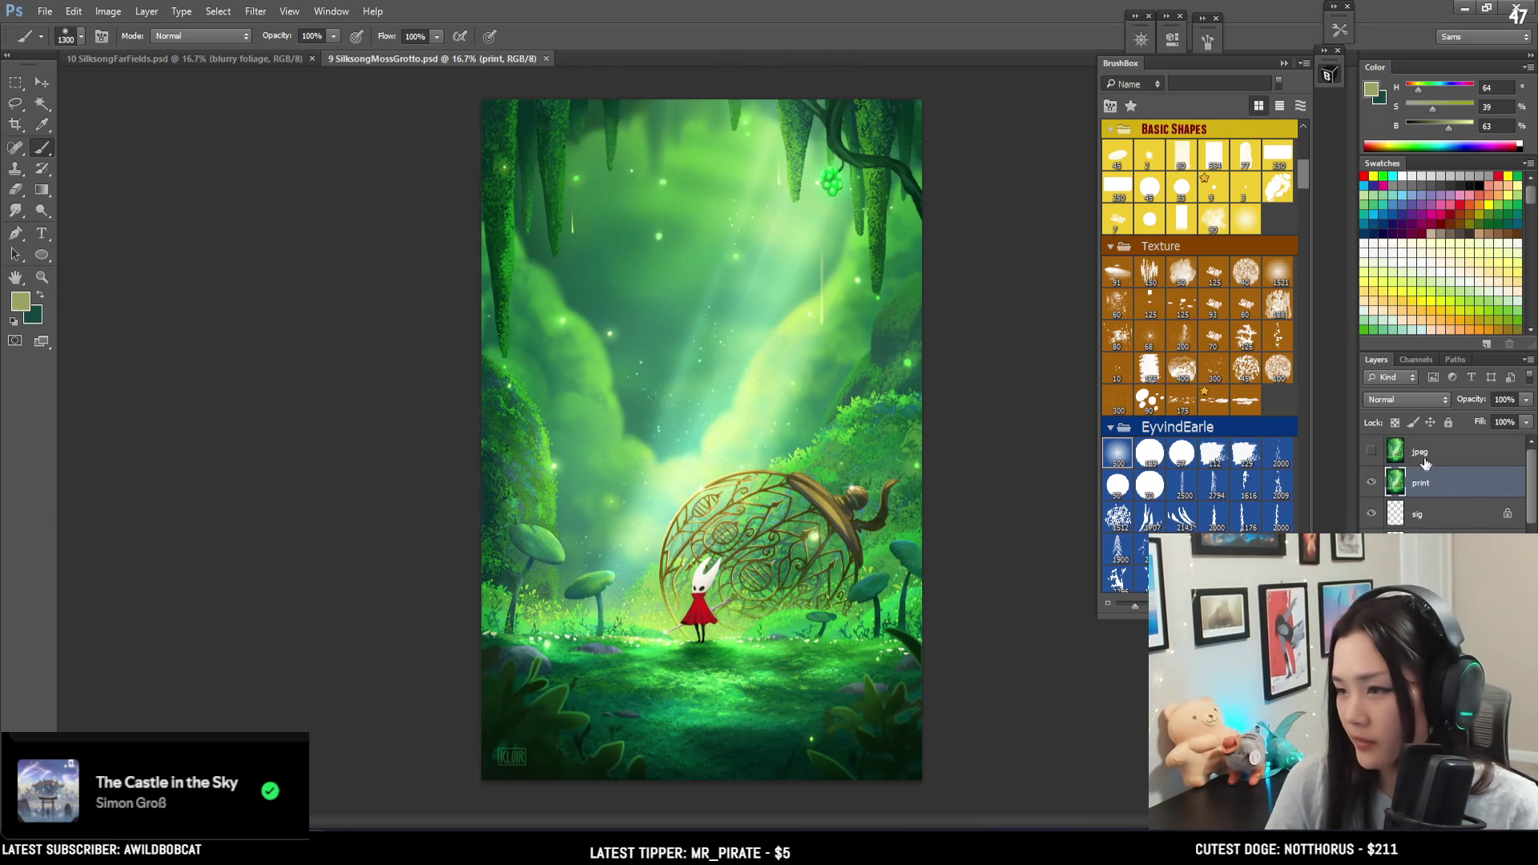
pyautogui.click(1372, 483)
pyautogui.scroll(-2, 1451, 493)
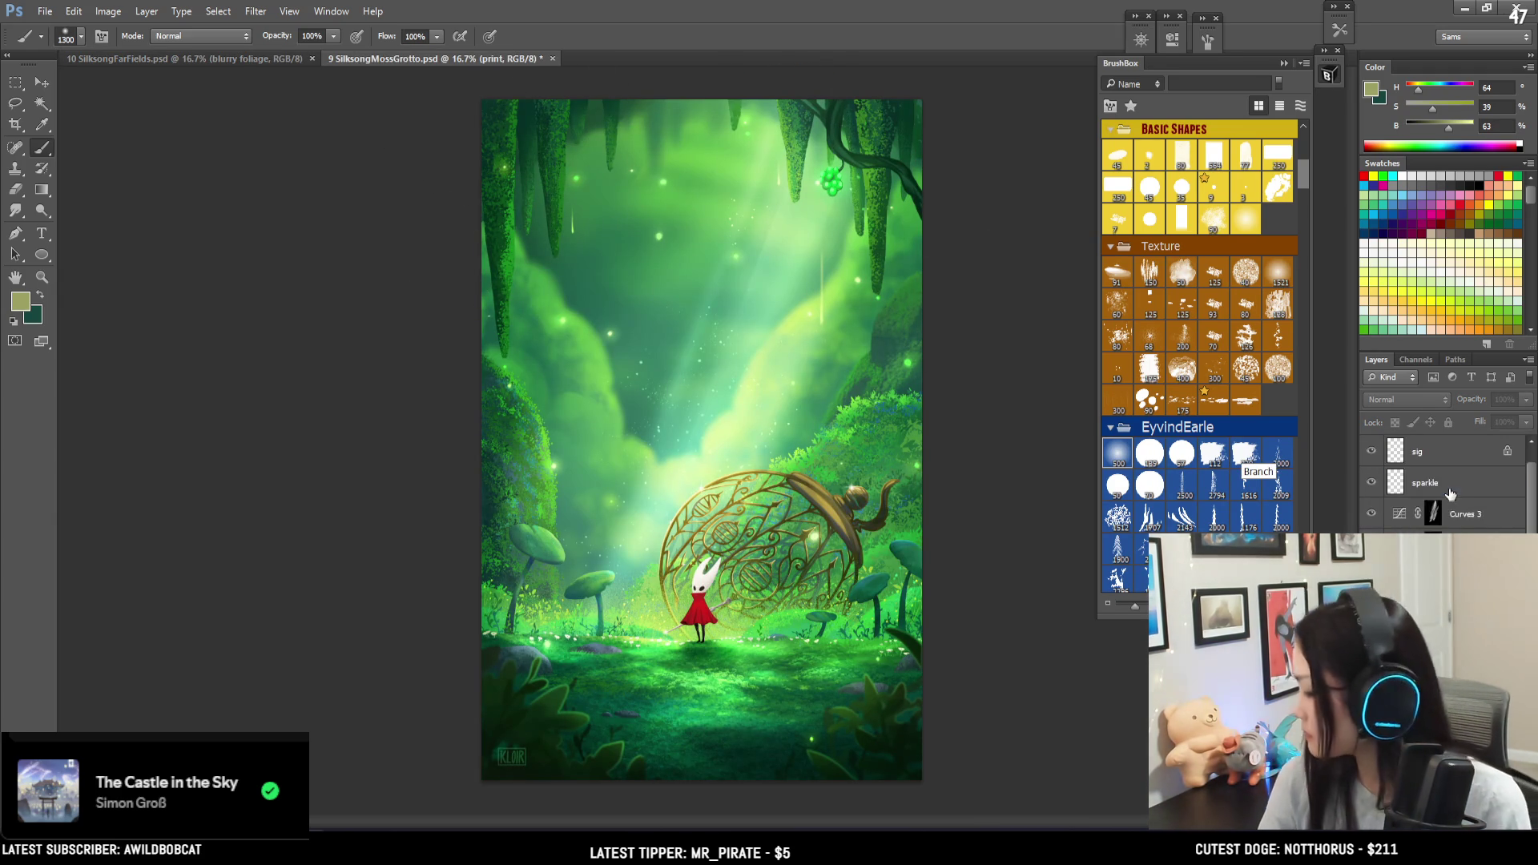
pyautogui.scroll(2, 1451, 494)
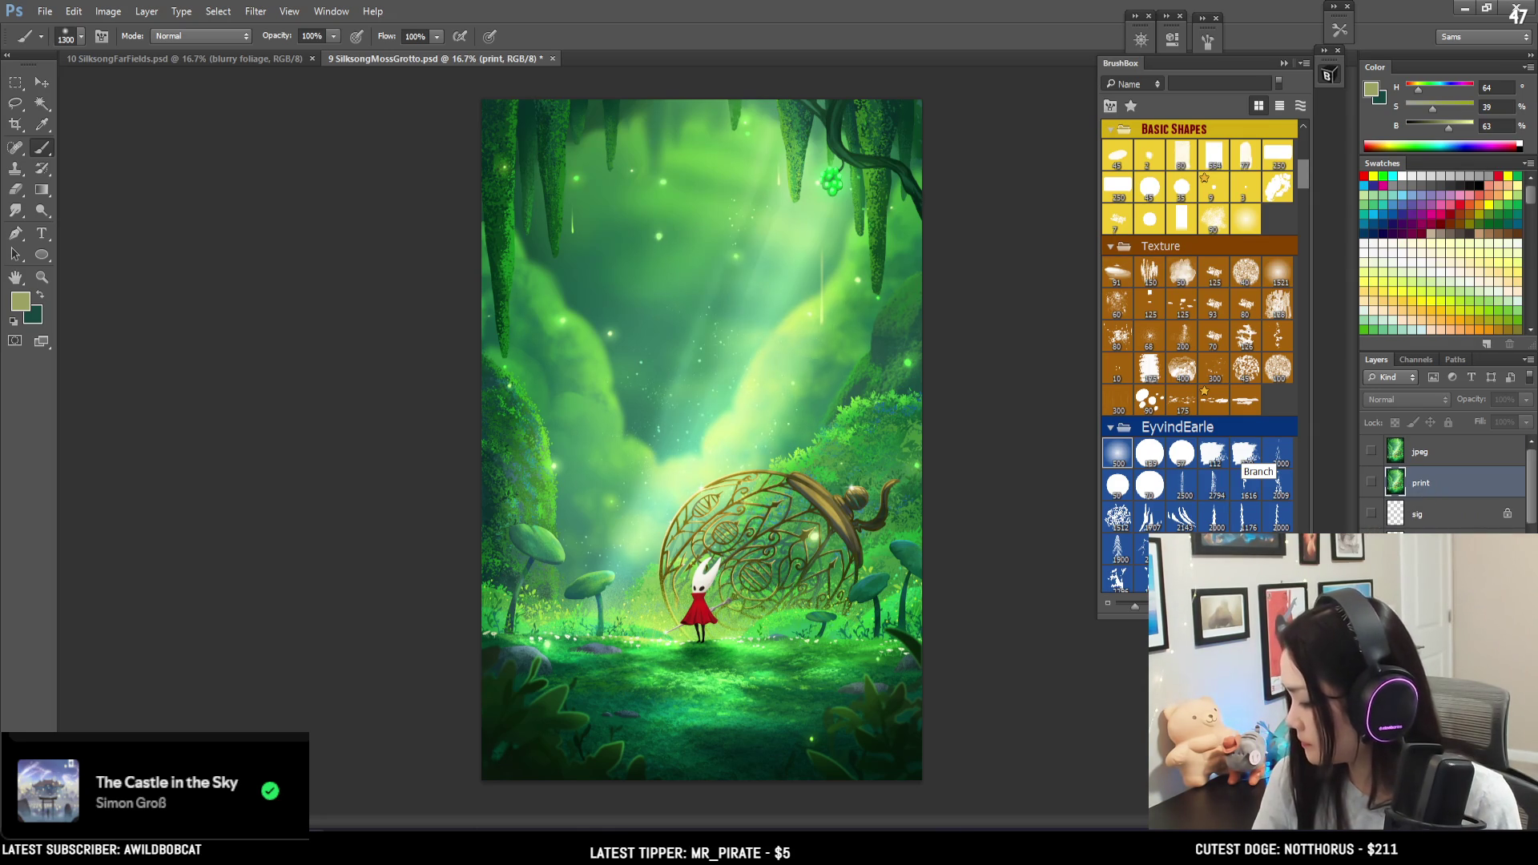
pyautogui.scroll(-2, 1443, 485)
pyautogui.scroll(-2, 1443, 485)
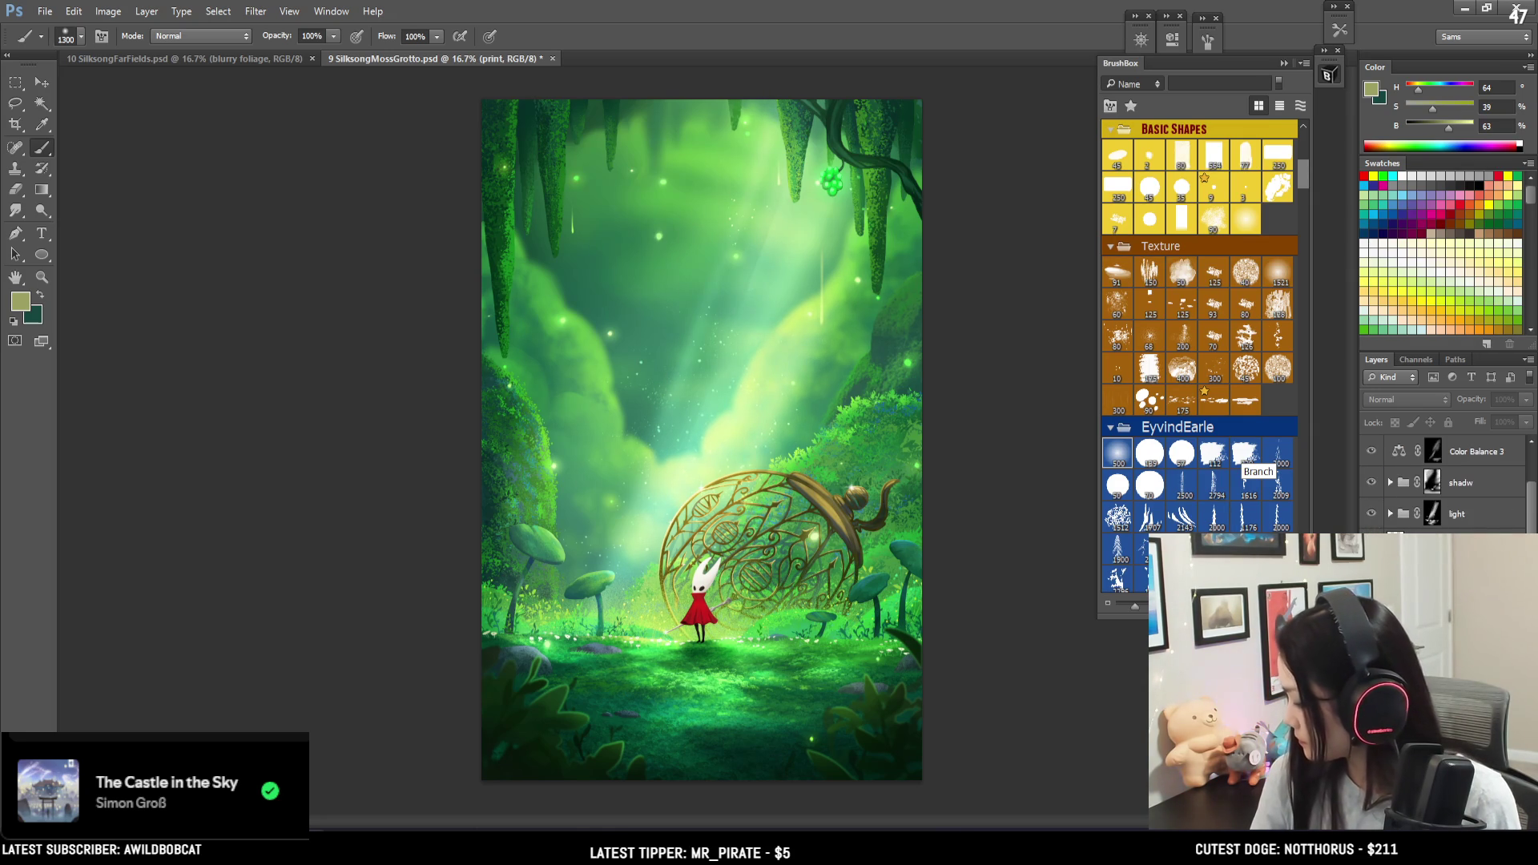
pyautogui.scroll(-3, 1443, 485)
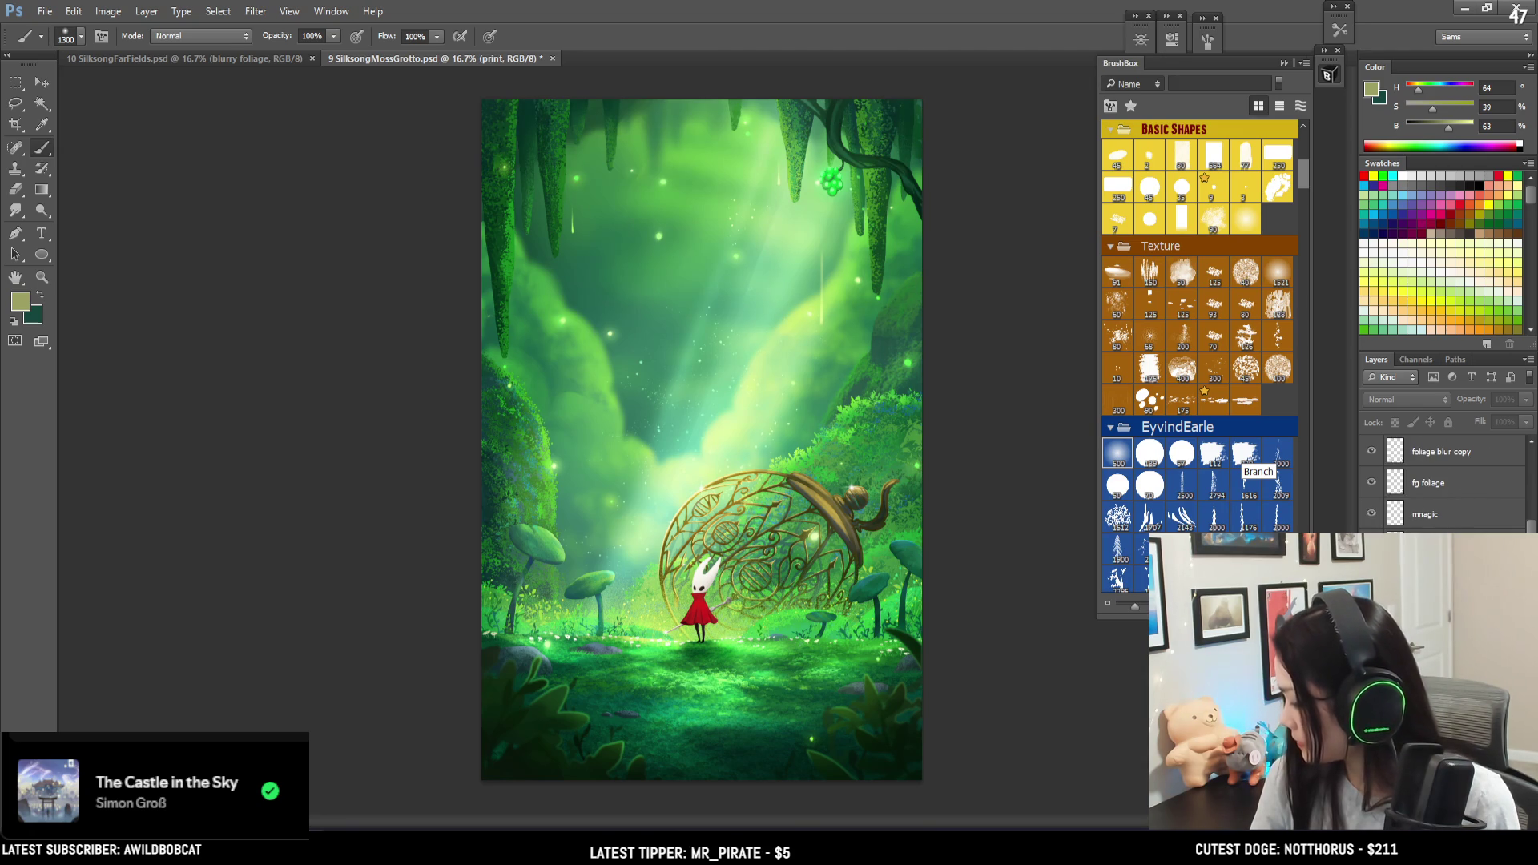
# - Copy Hornet from the eyes layer and paste her among the forest bushes
pyautogui.hotkey('ctrl', 'g')
pyautogui.hotkey('alt', ']')
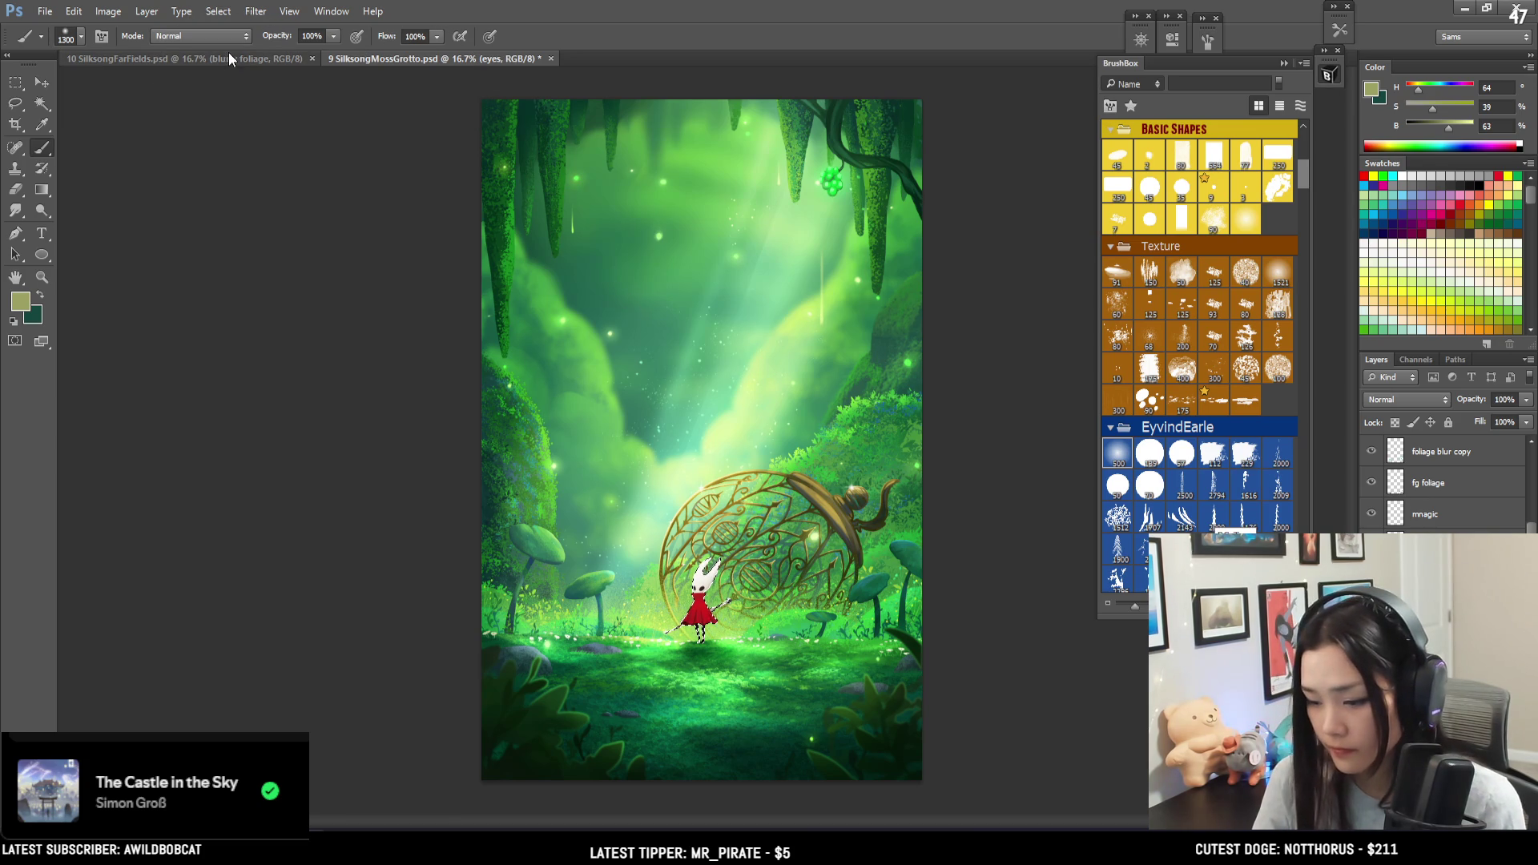
pyautogui.hotkey('ctrl', 'Tab')
pyautogui.hotkey('ctrl', 'v')
pyautogui.hotkey('ctrl', 't')
pyautogui.moveTo(719, 429)
pyautogui.mouseDown()
pyautogui.moveTo(726, 573)
pyautogui.moveTo(742, 497)
pyautogui.mouseUp()
# - Commit Hornet's placement and move her down onto the grassy ground in front of the bushes
pyautogui.press('Return')
pyautogui.press('b')
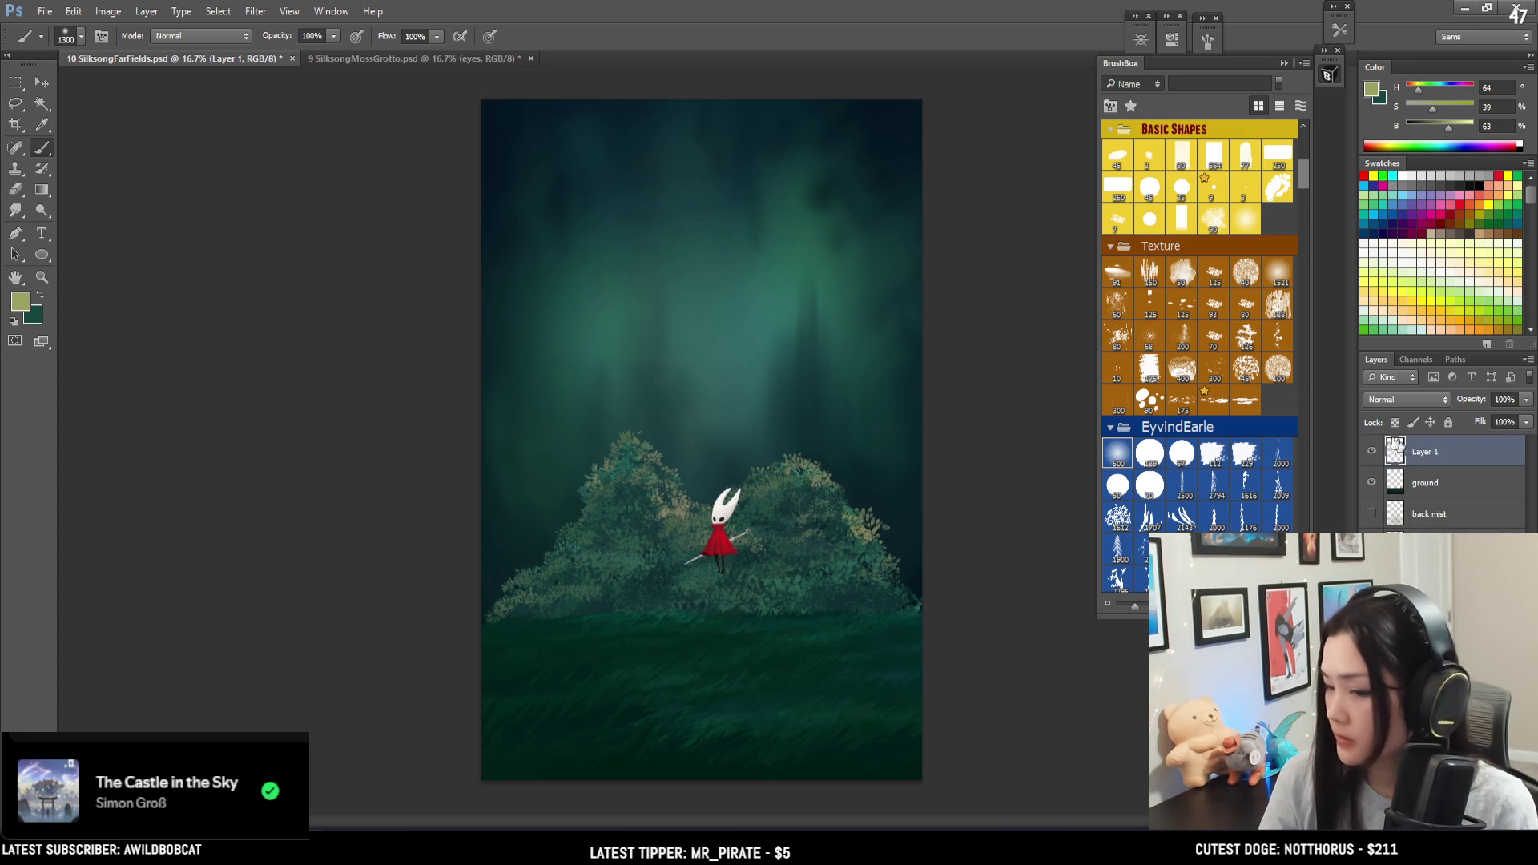
pyautogui.click(42, 84)
pyautogui.moveTo(671, 435); pyautogui.dragTo(666, 485)
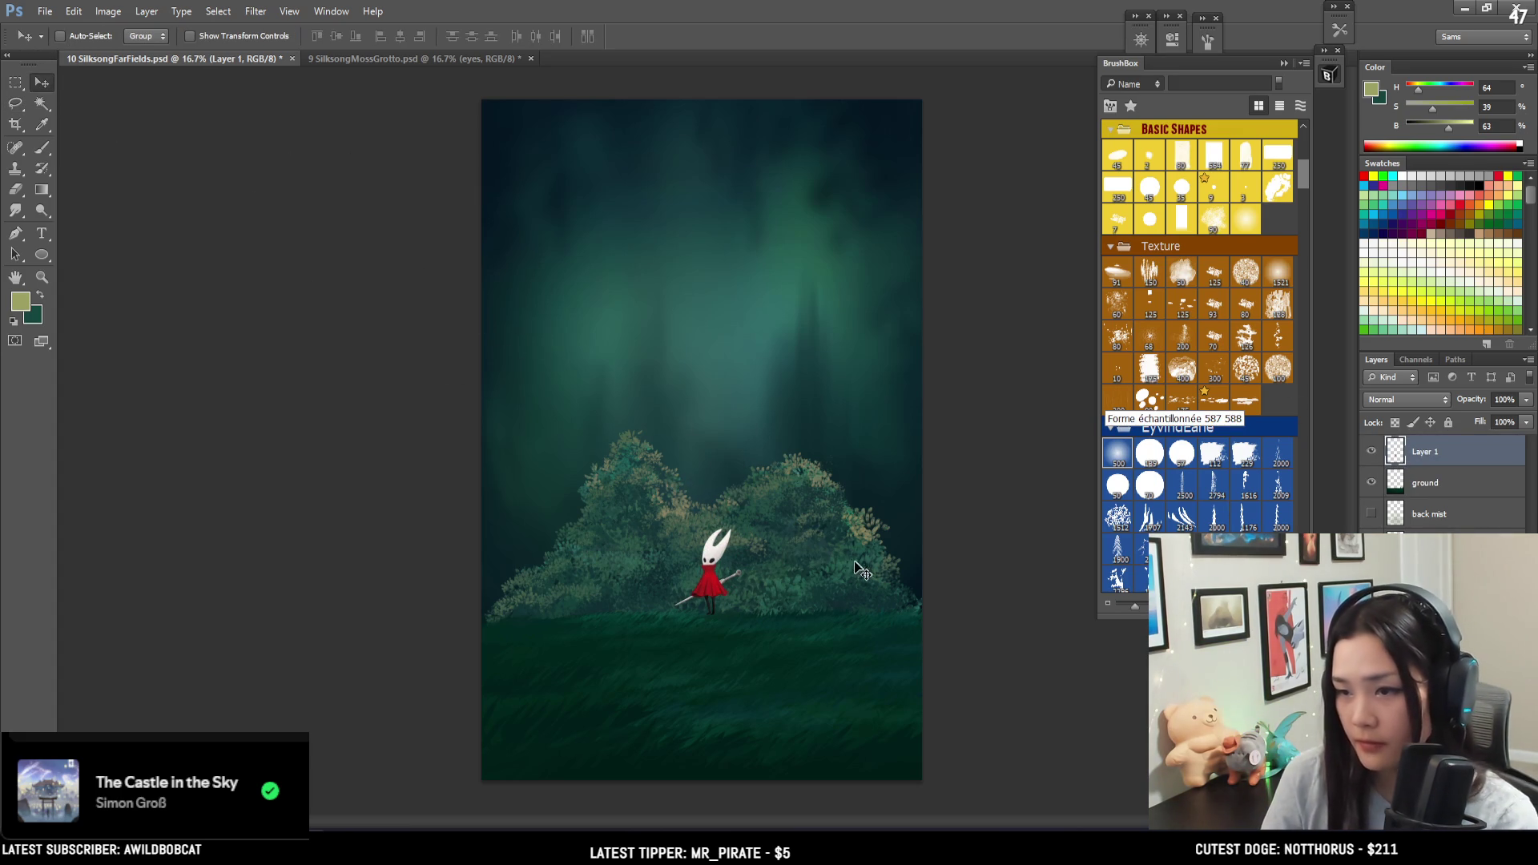
pyautogui.scroll(3, 781, 625)
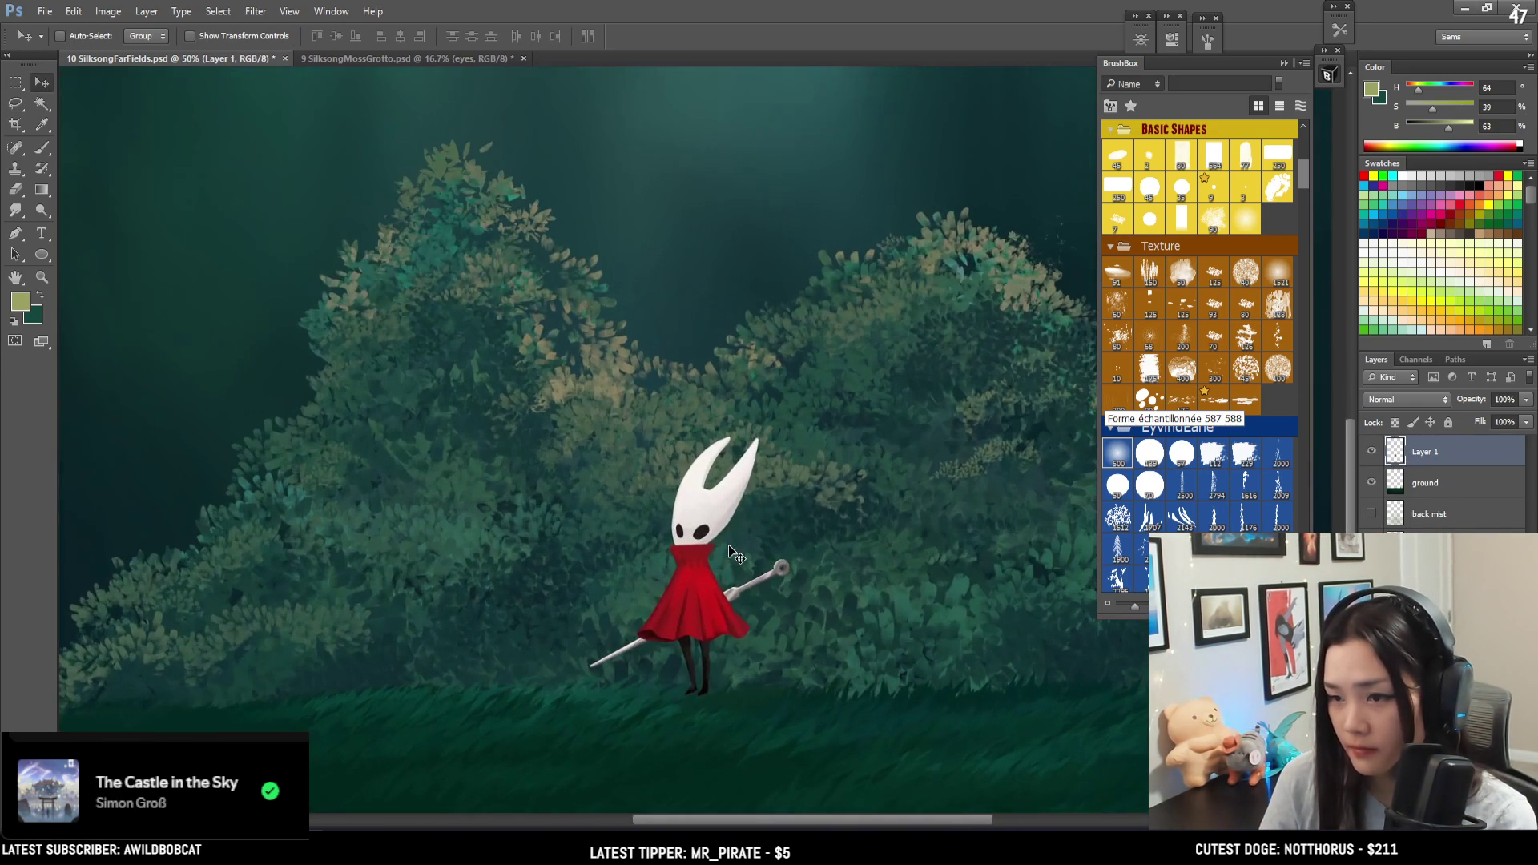
pyautogui.moveTo(728, 545); pyautogui.dragTo(743, 546)
pyautogui.scroll(-2, 805, 522)
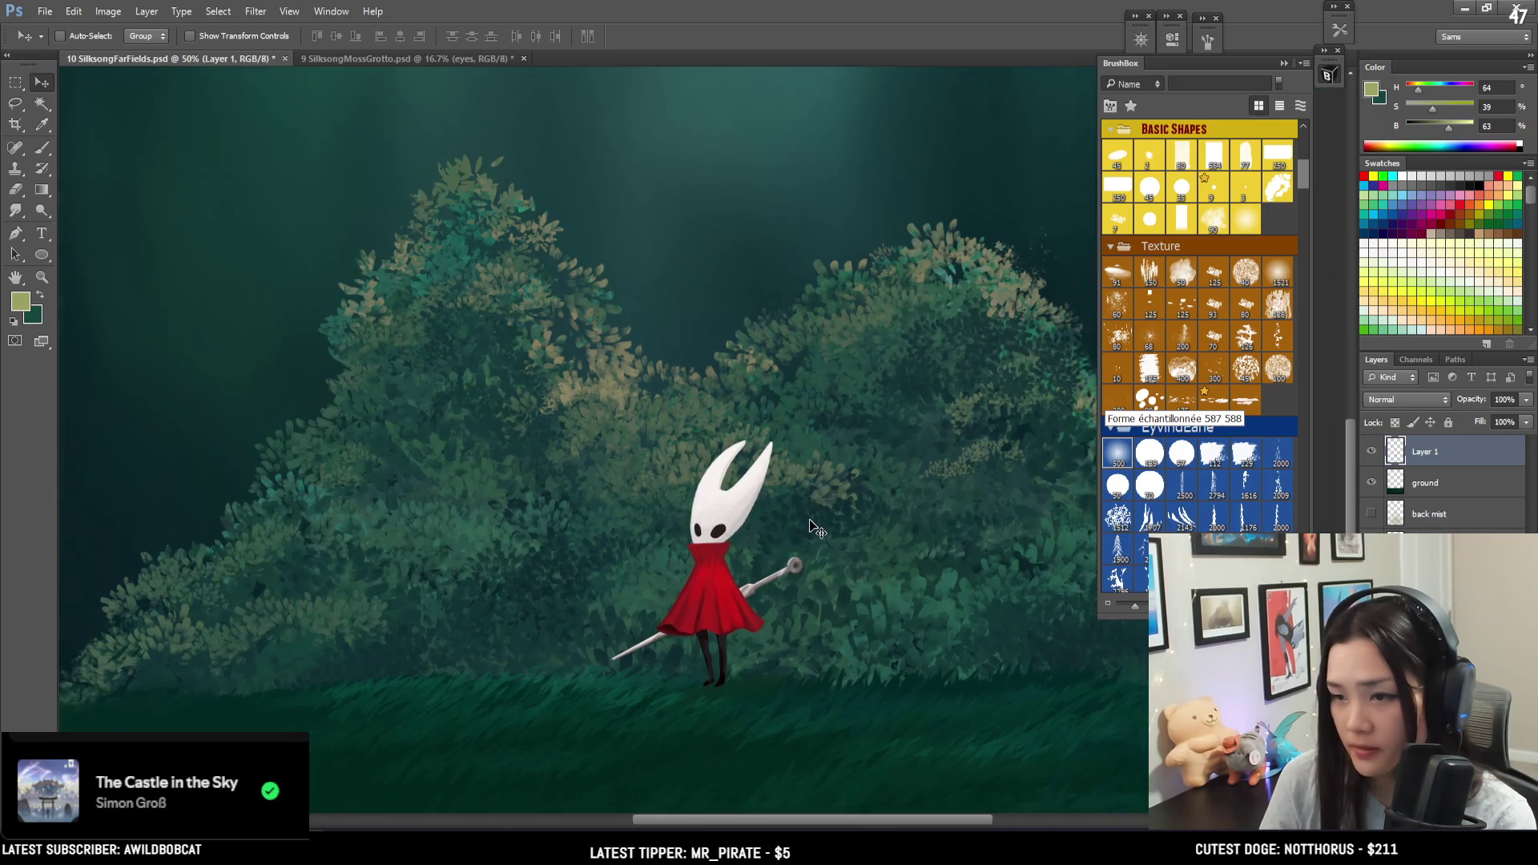
pyautogui.scroll(-1, 810, 521)
# - Rename Hornet's layer to 'hornet' and pull the grotto painting into its own window
pyautogui.doubleClick(1425, 452)
pyautogui.write('hornet')
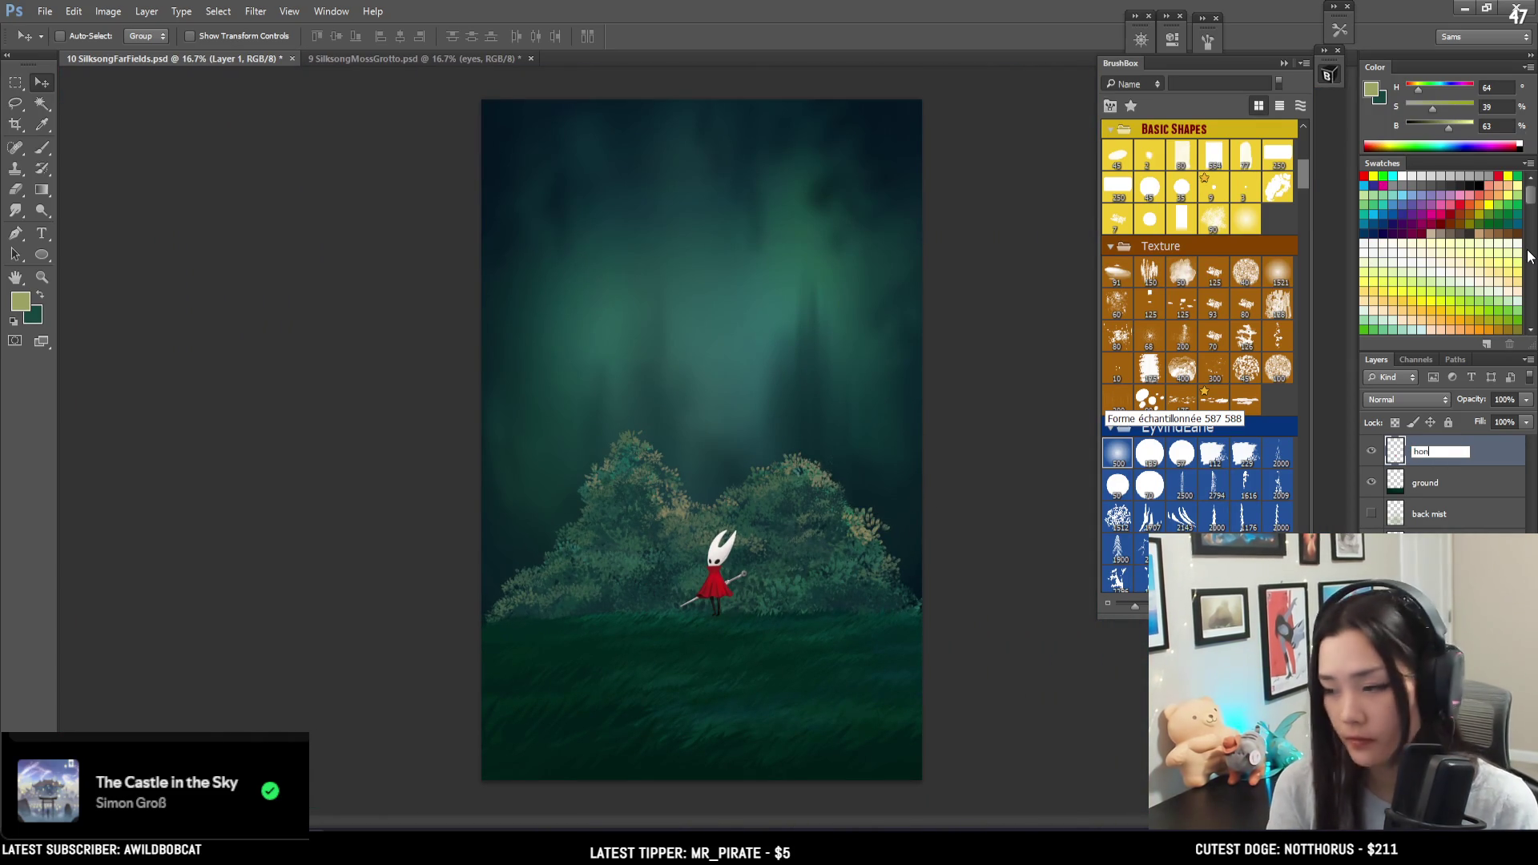
pyautogui.press('Return')
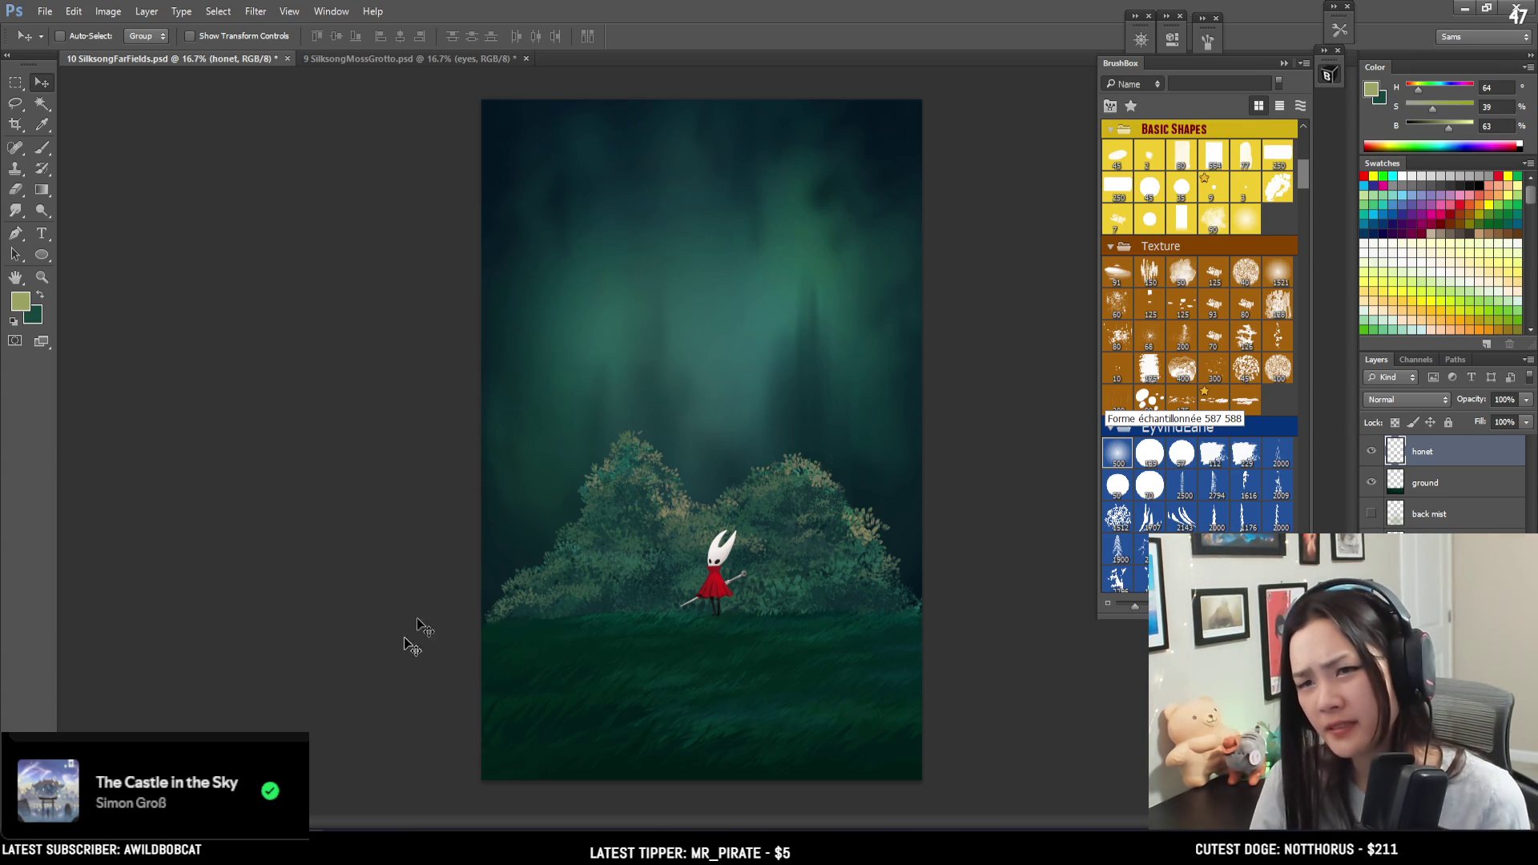
pyautogui.moveTo(398, 56)
pyautogui.mouseDown()
pyautogui.moveTo(349, 130)
pyautogui.moveTo(161, 78)
pyautogui.mouseUp()
# - Zoom the grotto painting out and shrink its floating window, parking it at the upper left
pyautogui.hotkey('ctrl', '-')
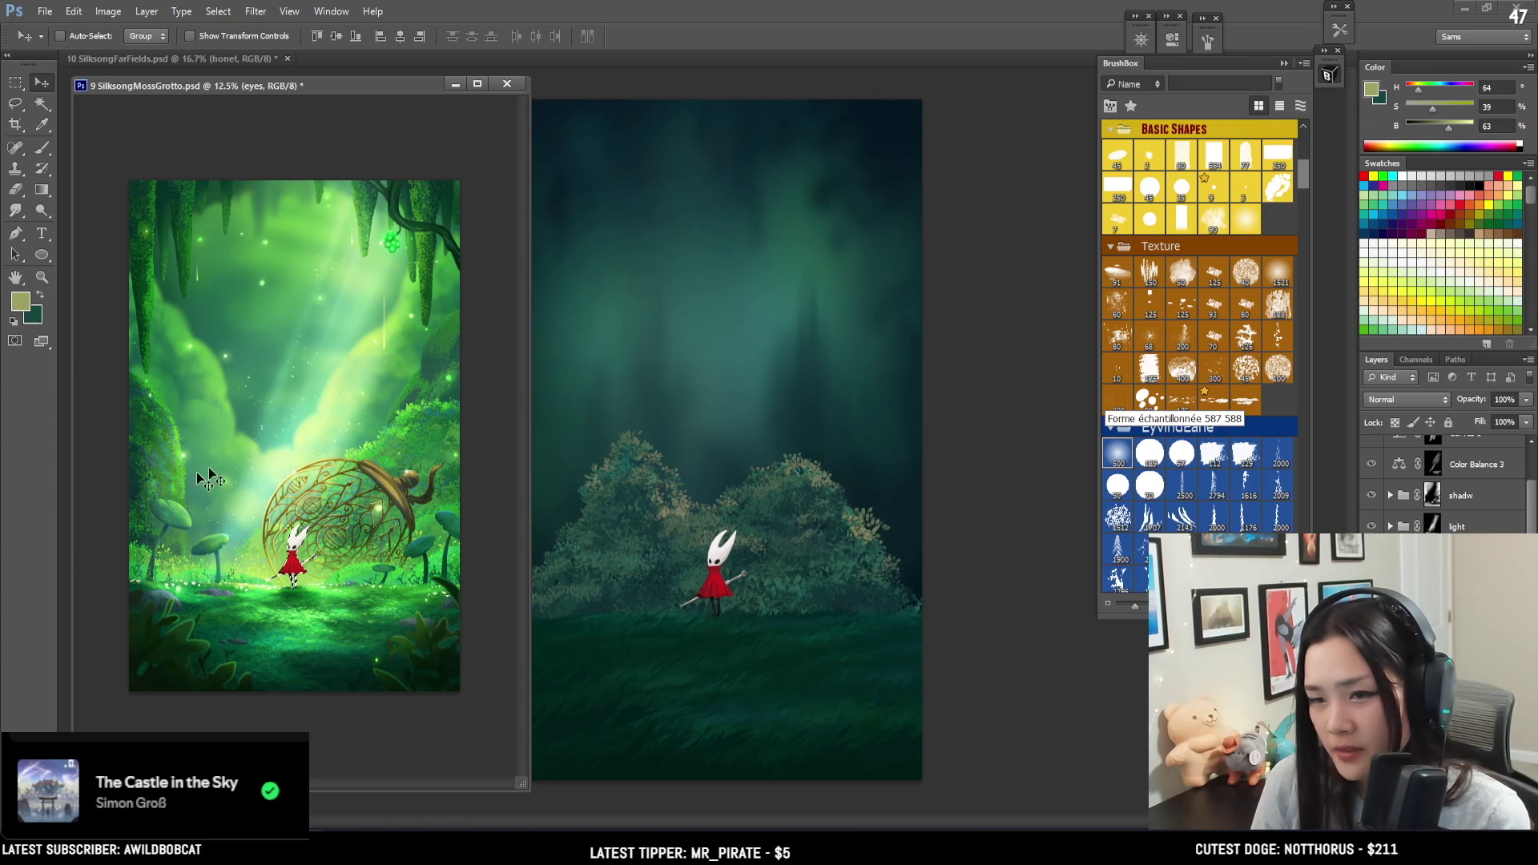
pyautogui.click(15, 83)
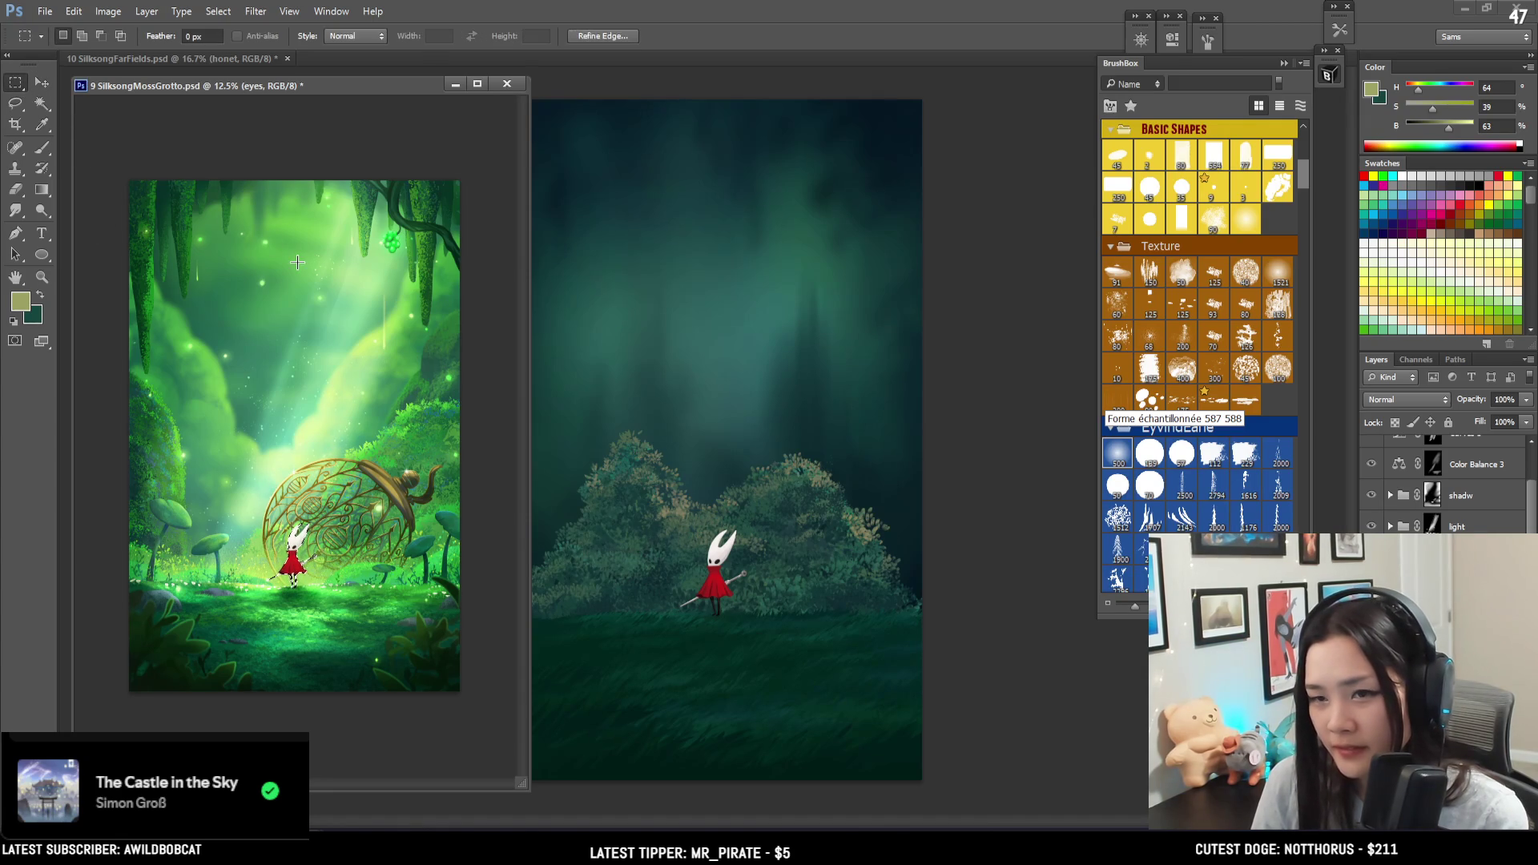
pyautogui.moveTo(75, 81)
pyautogui.mouseDown()
pyautogui.moveTo(156, 182)
pyautogui.moveTo(111, 91)
pyautogui.mouseUp()
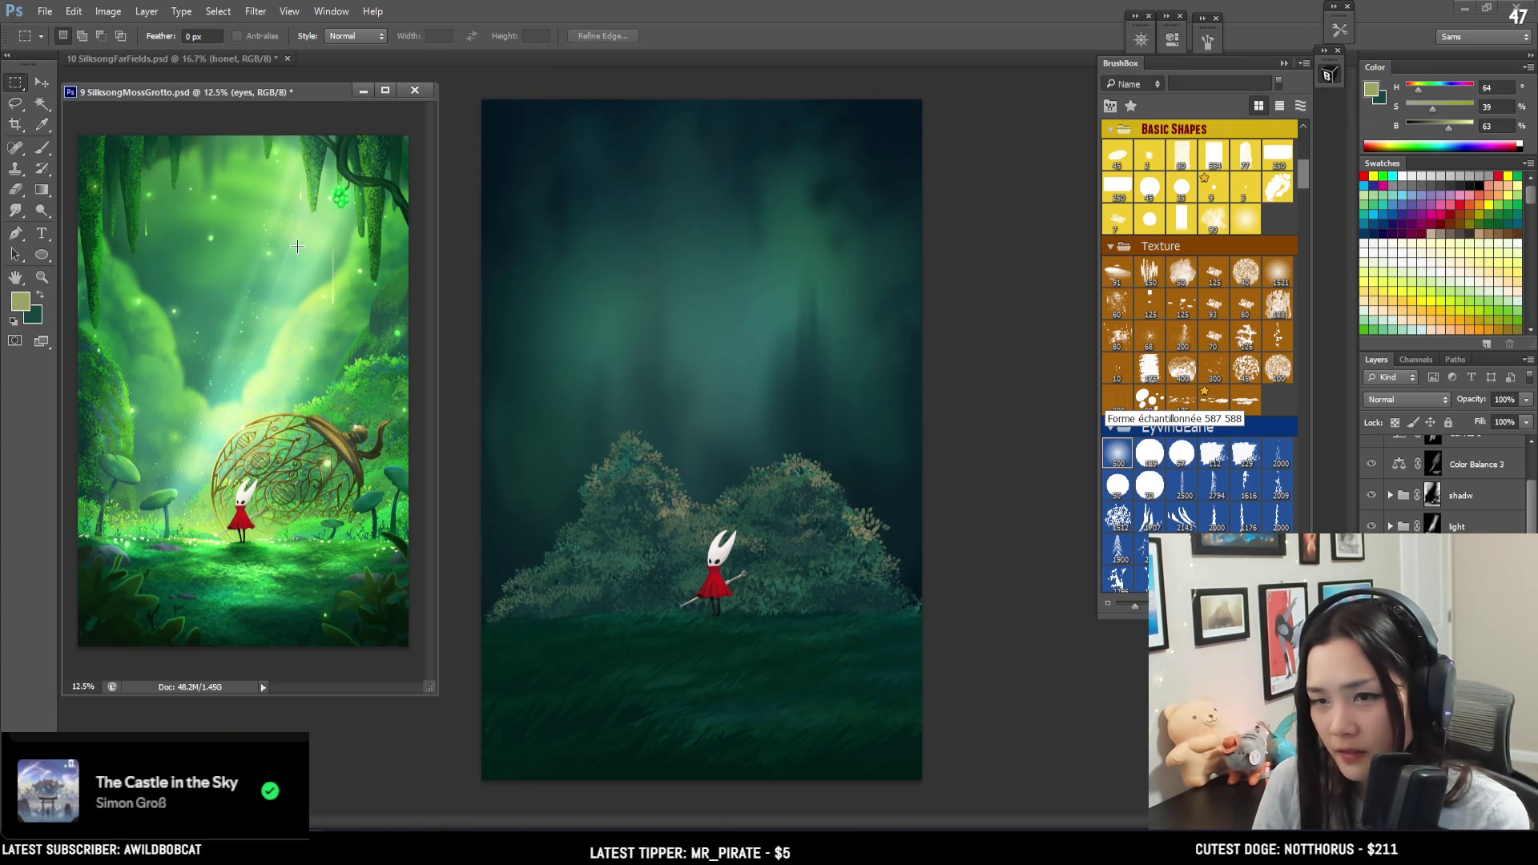
pyautogui.moveTo(413, 303); pyautogui.dragTo(48, 97)
pyautogui.click(272, 355)
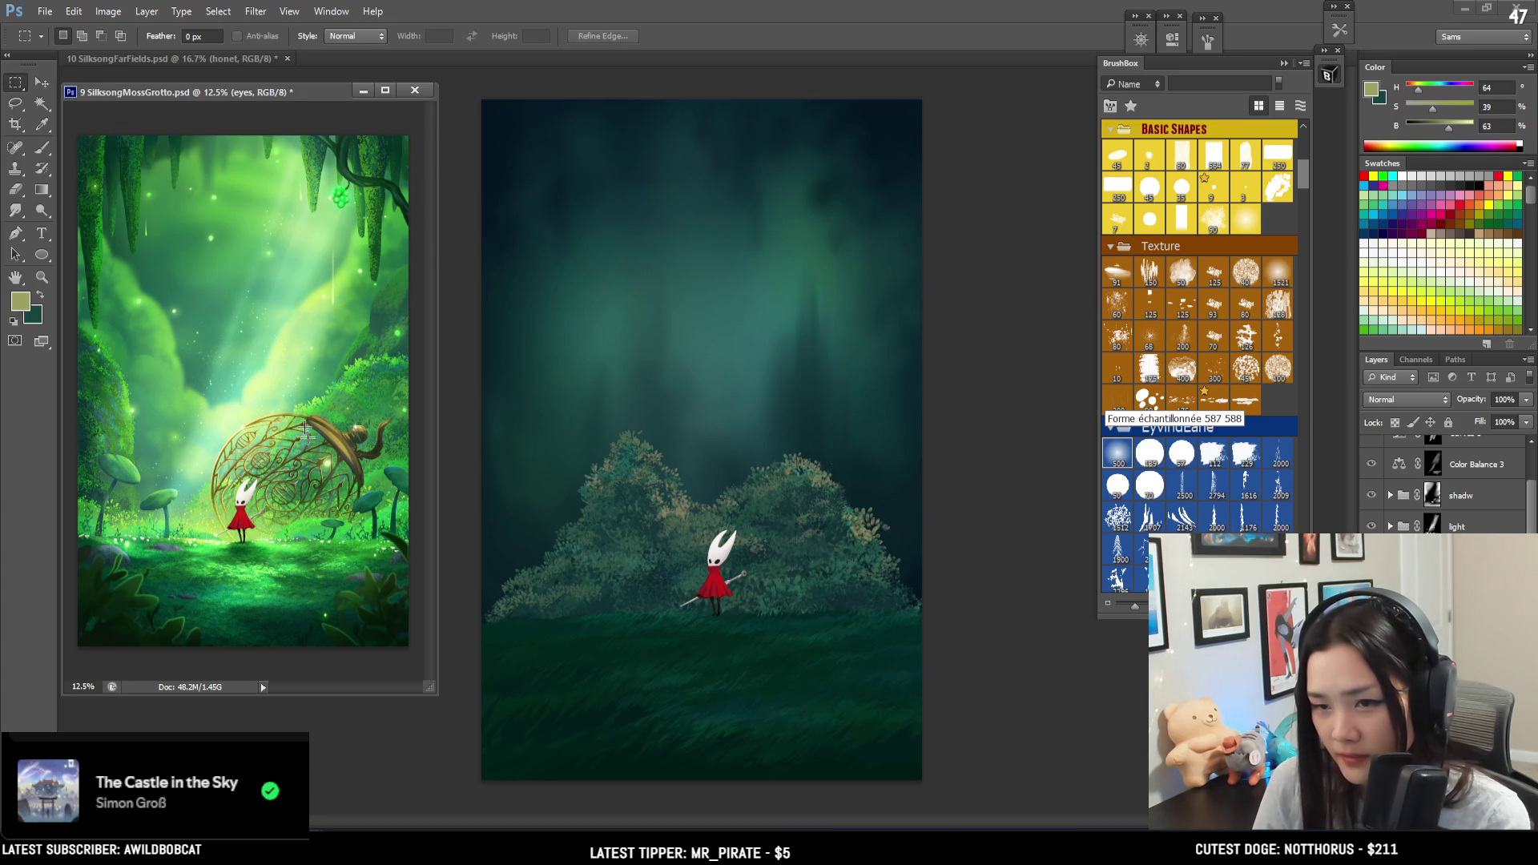
pyautogui.moveTo(433, 690); pyautogui.dragTo(422, 653)
pyautogui.moveTo(210, 95); pyautogui.dragTo(208, 85)
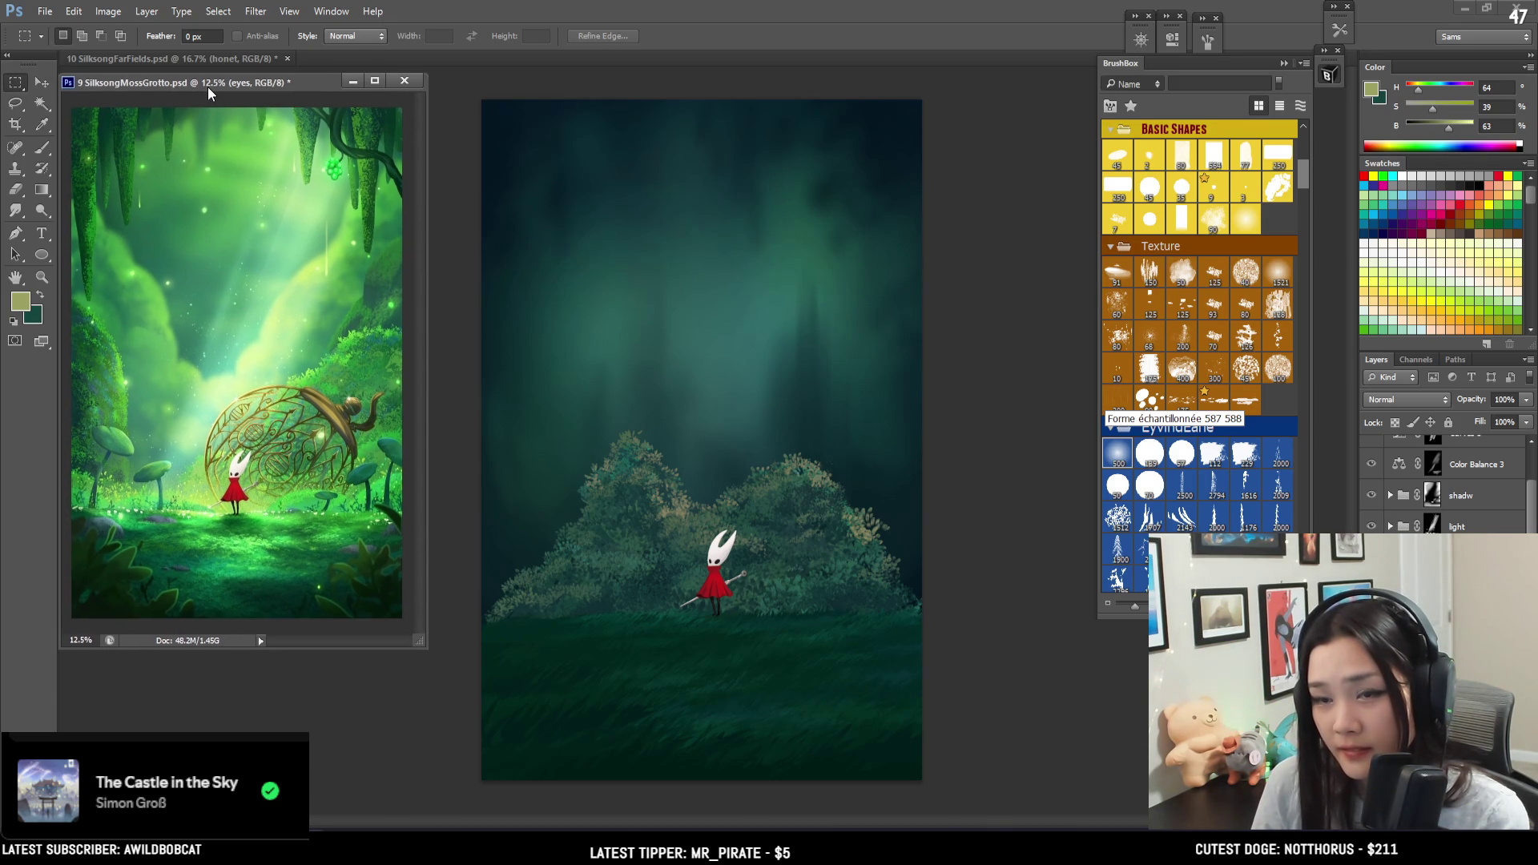
# - Zoom the grotto further out, fit its window to the image, and zoom into the forest
pyautogui.click(466, 112)
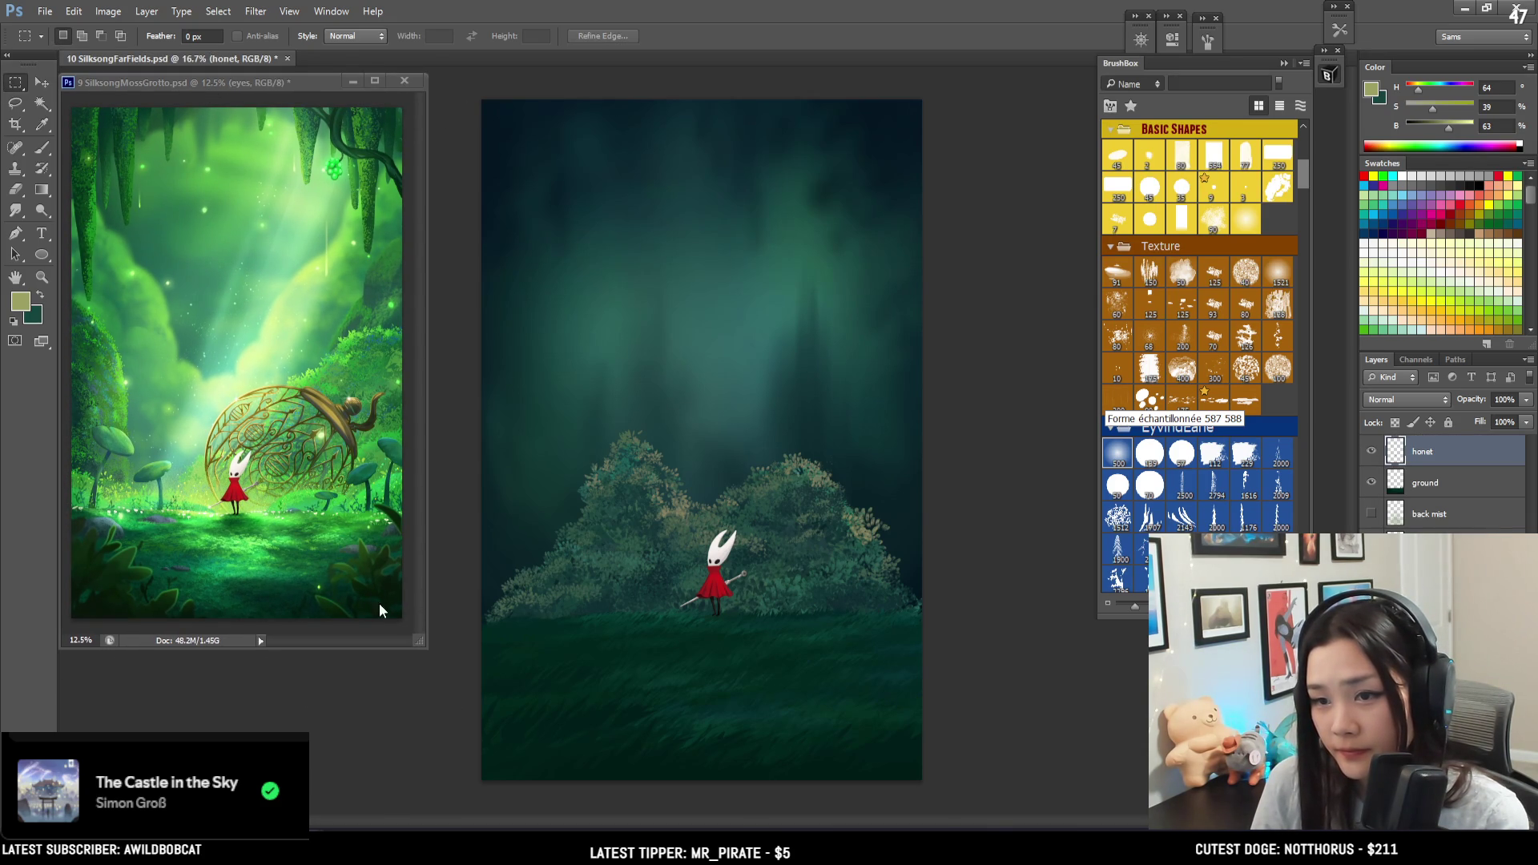
pyautogui.click(391, 617)
pyautogui.hotkey('ctrl', '-')
pyautogui.moveTo(420, 642); pyautogui.dragTo(320, 481)
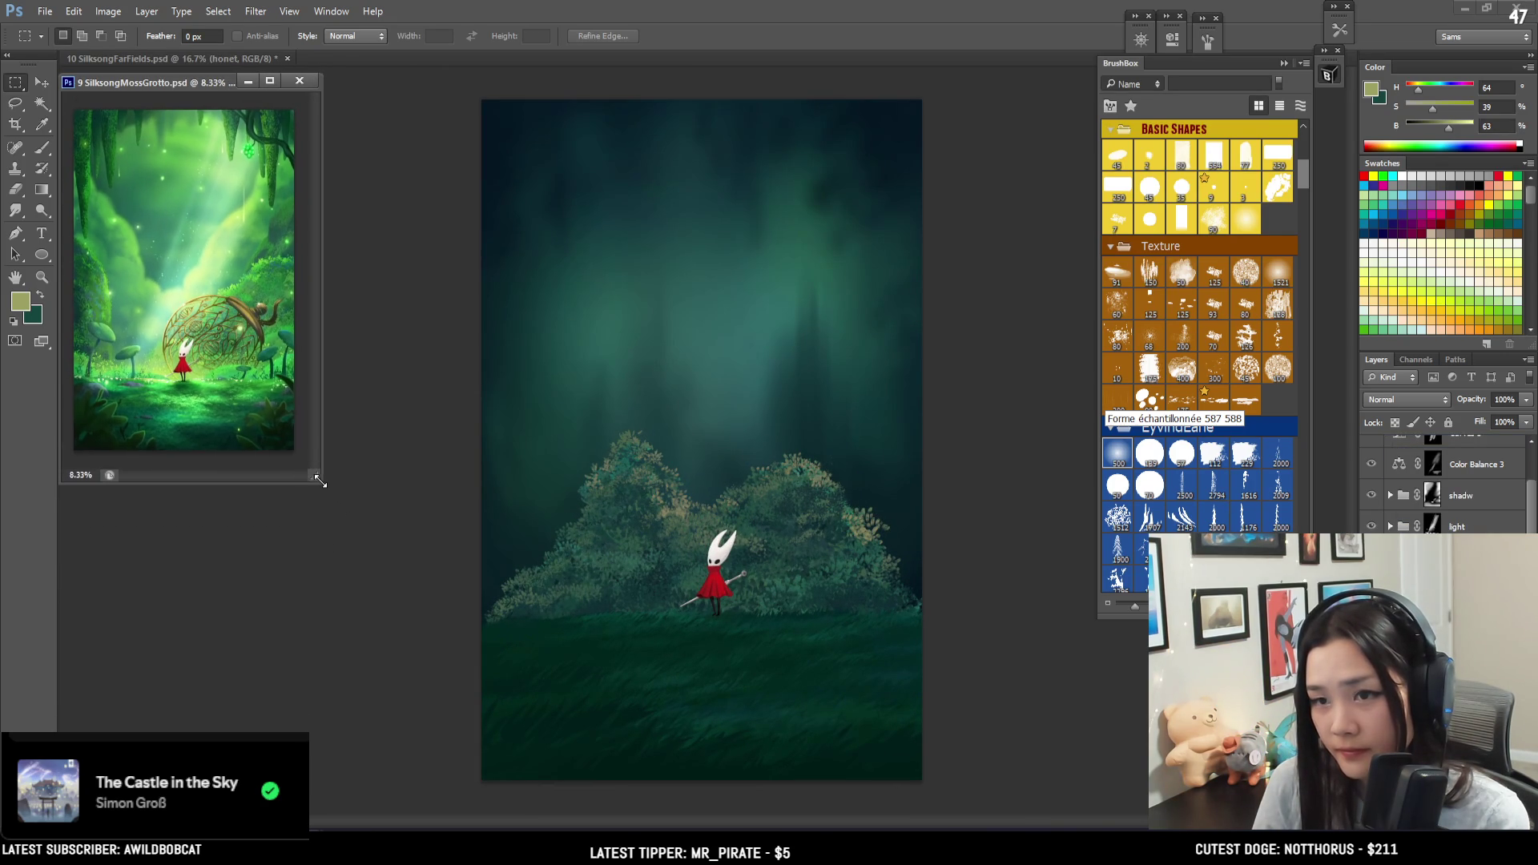
pyautogui.click(626, 431)
pyautogui.hotkey('ctrl', '+')
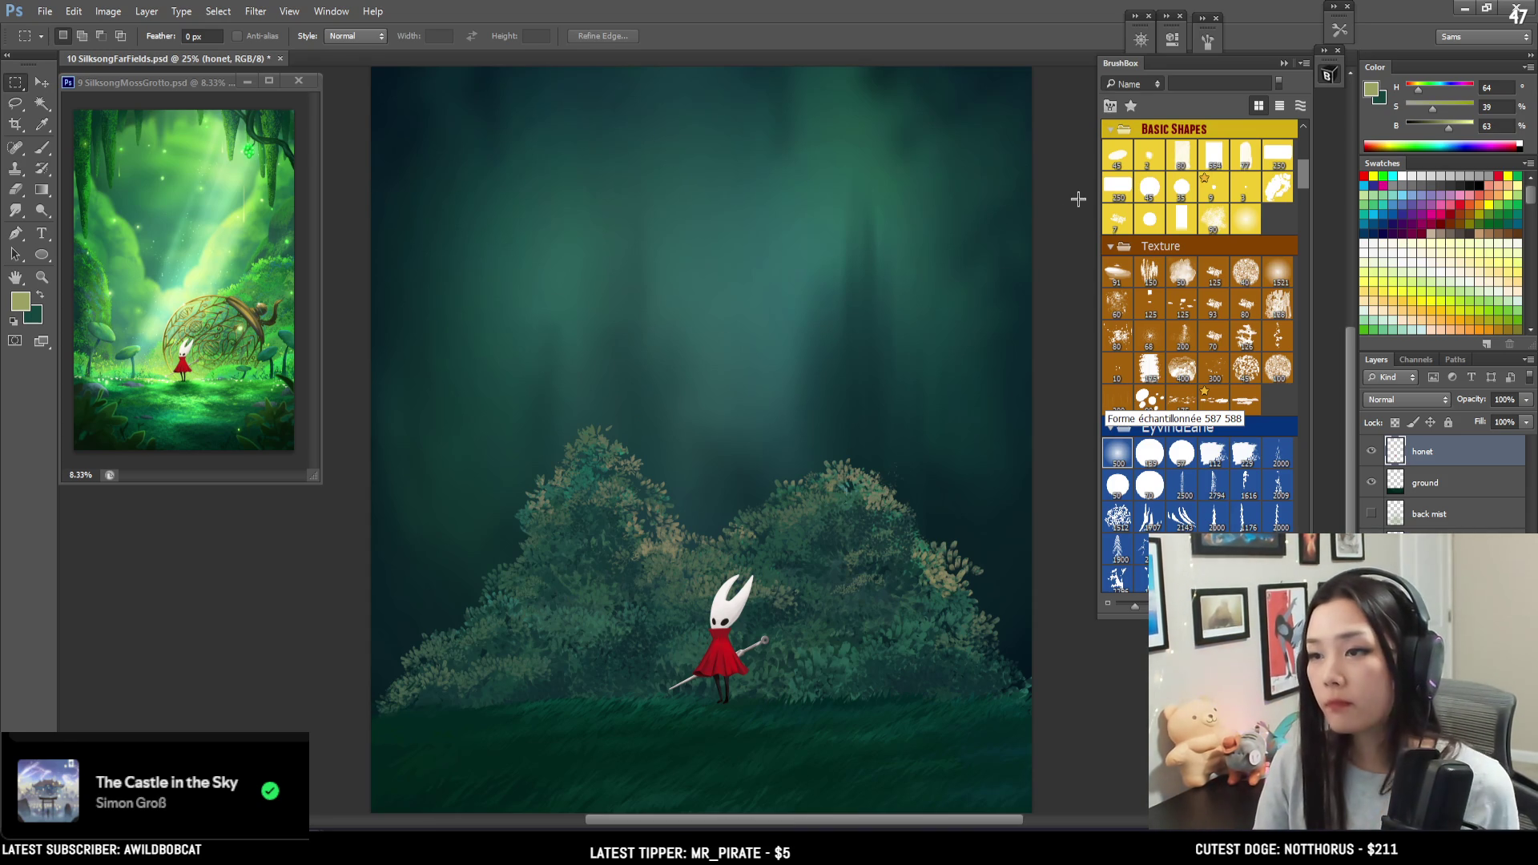
pyautogui.hotkey('ctrl', '-')
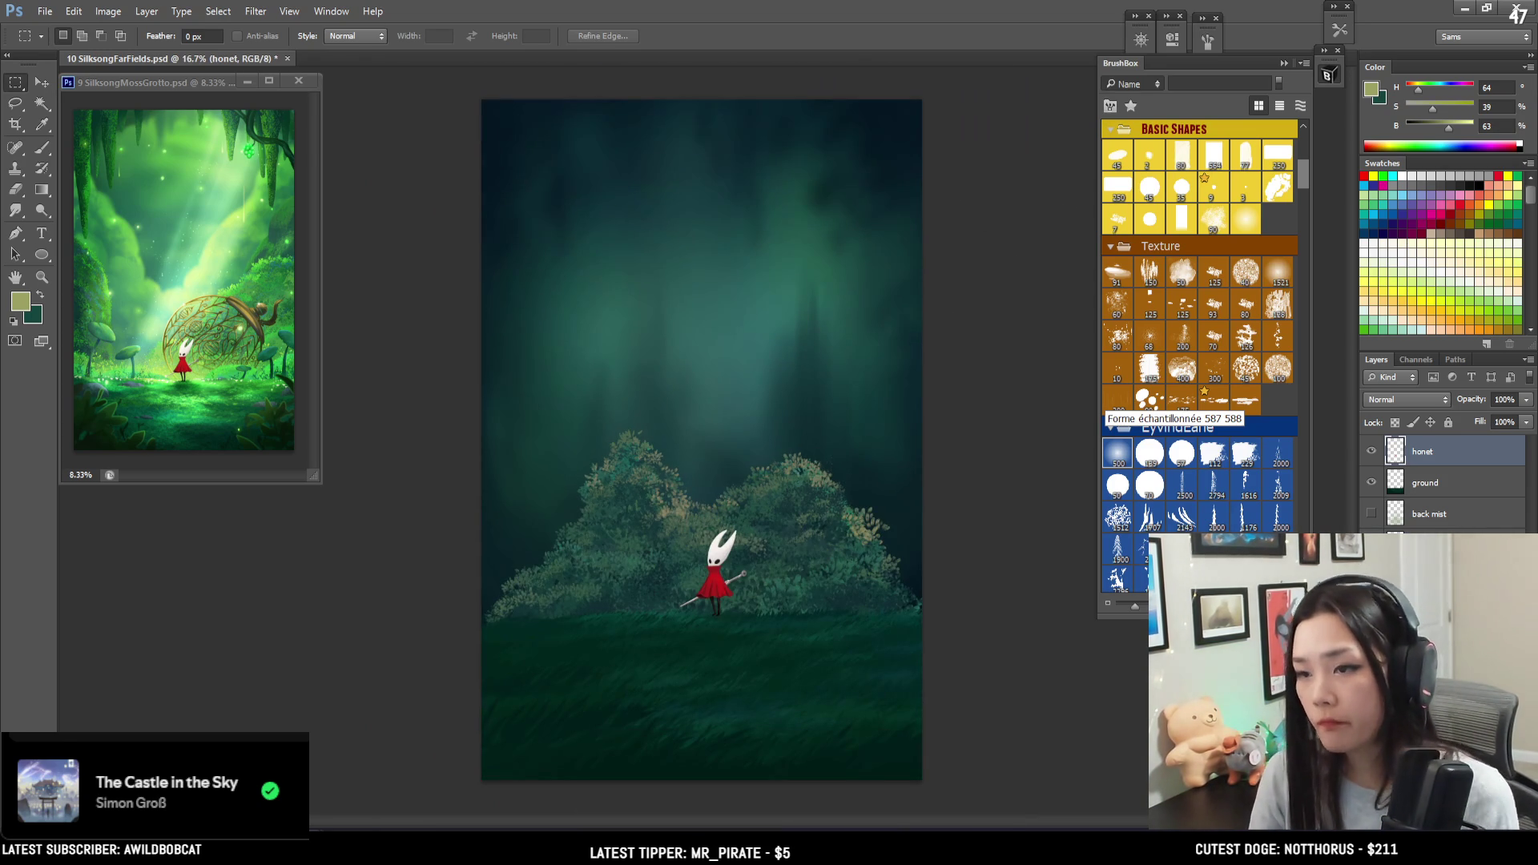
pyautogui.click(1430, 577)
pyautogui.hotkey('alt', ']')
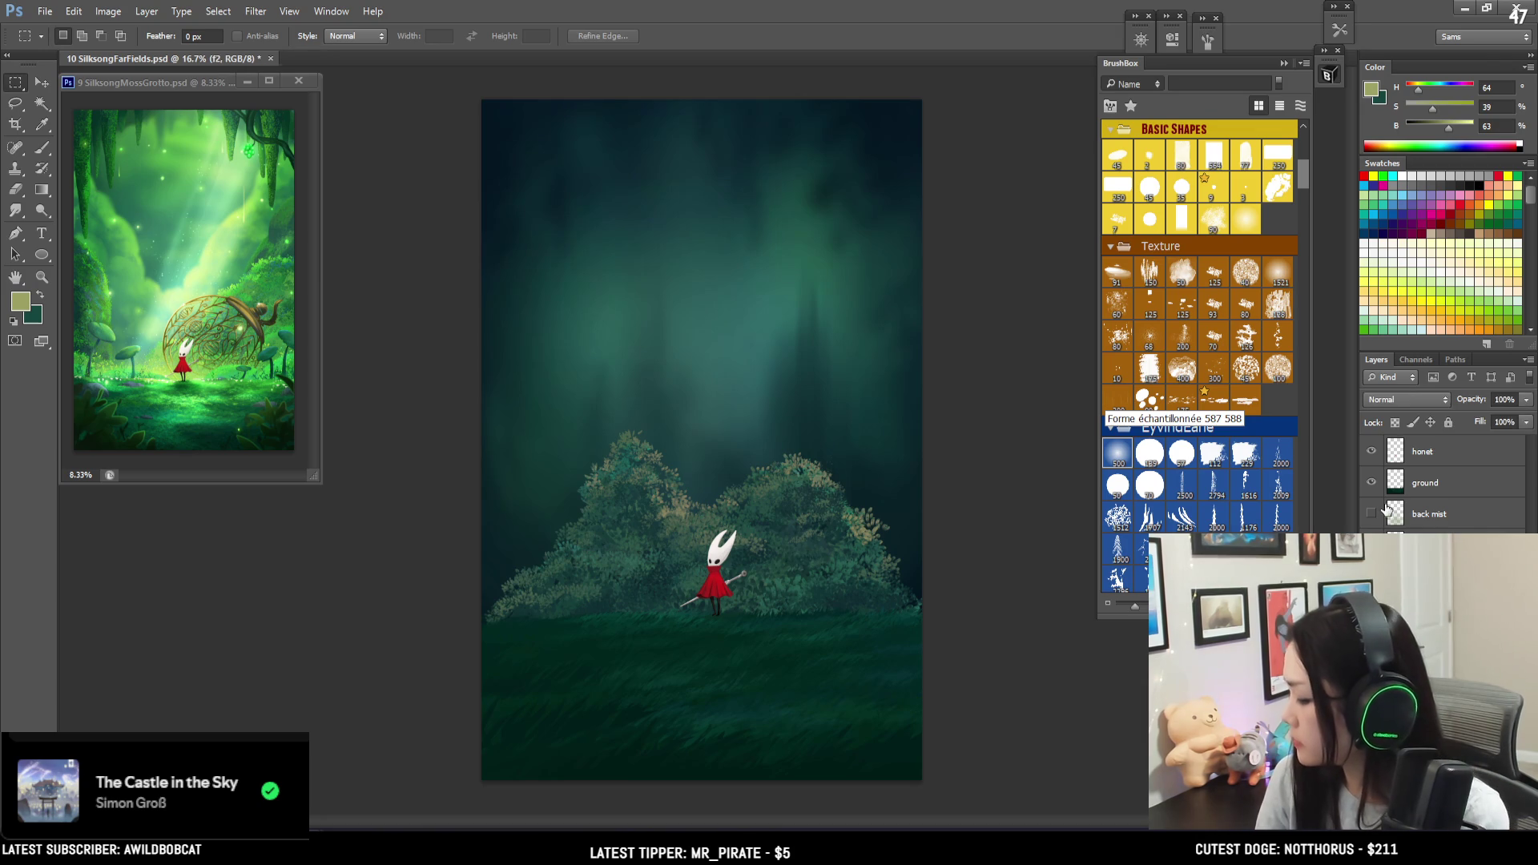
pyautogui.click(1372, 514)
pyautogui.click(1372, 513)
pyautogui.click(1369, 515)
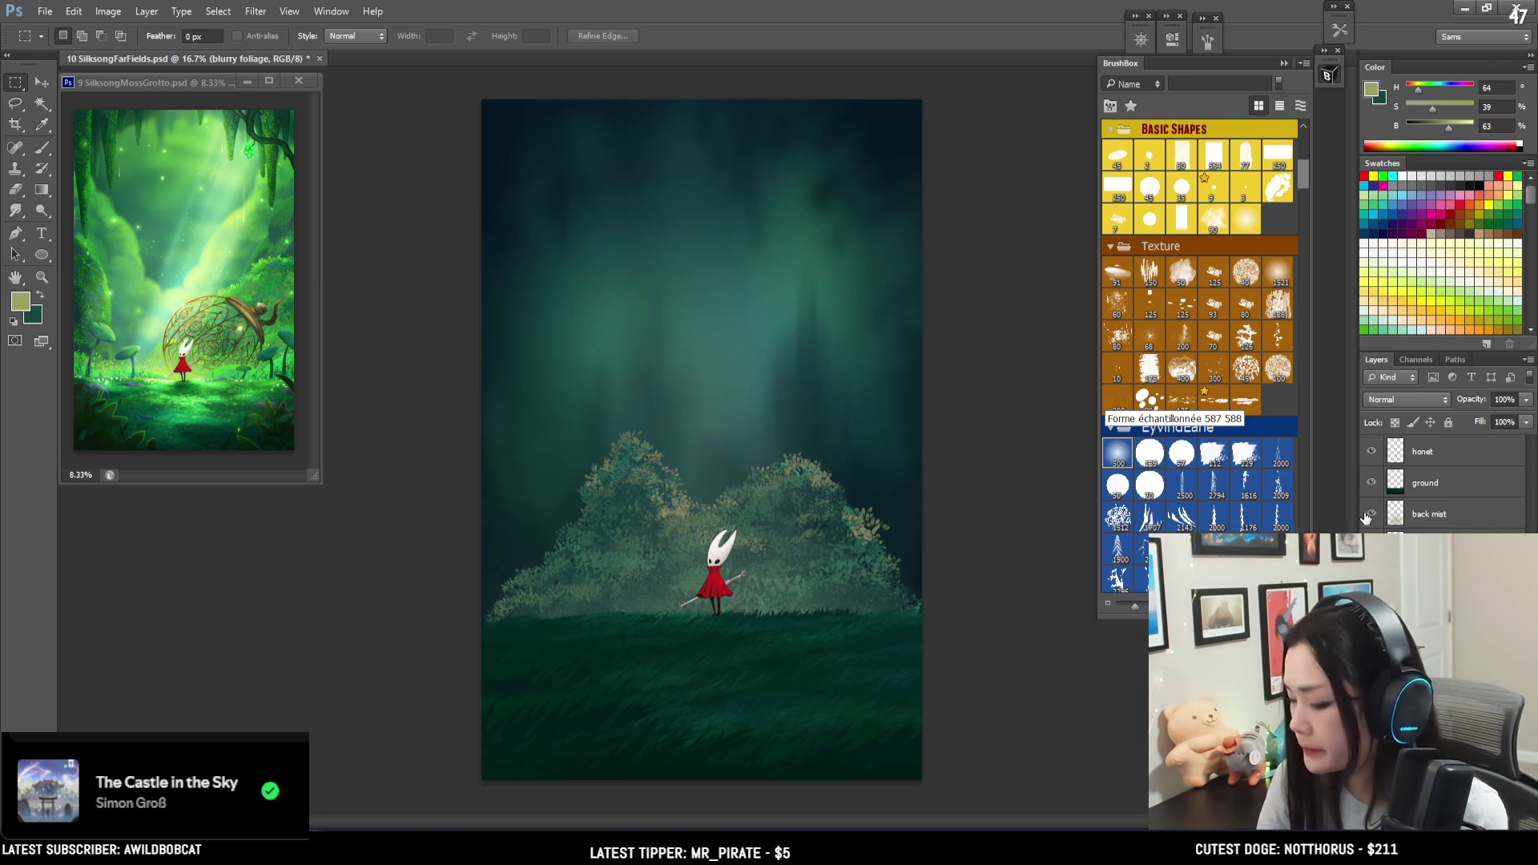
pyautogui.click(1368, 516)
pyautogui.click(1369, 516)
pyautogui.click(1369, 516)
pyautogui.click(1368, 515)
pyautogui.click(1369, 515)
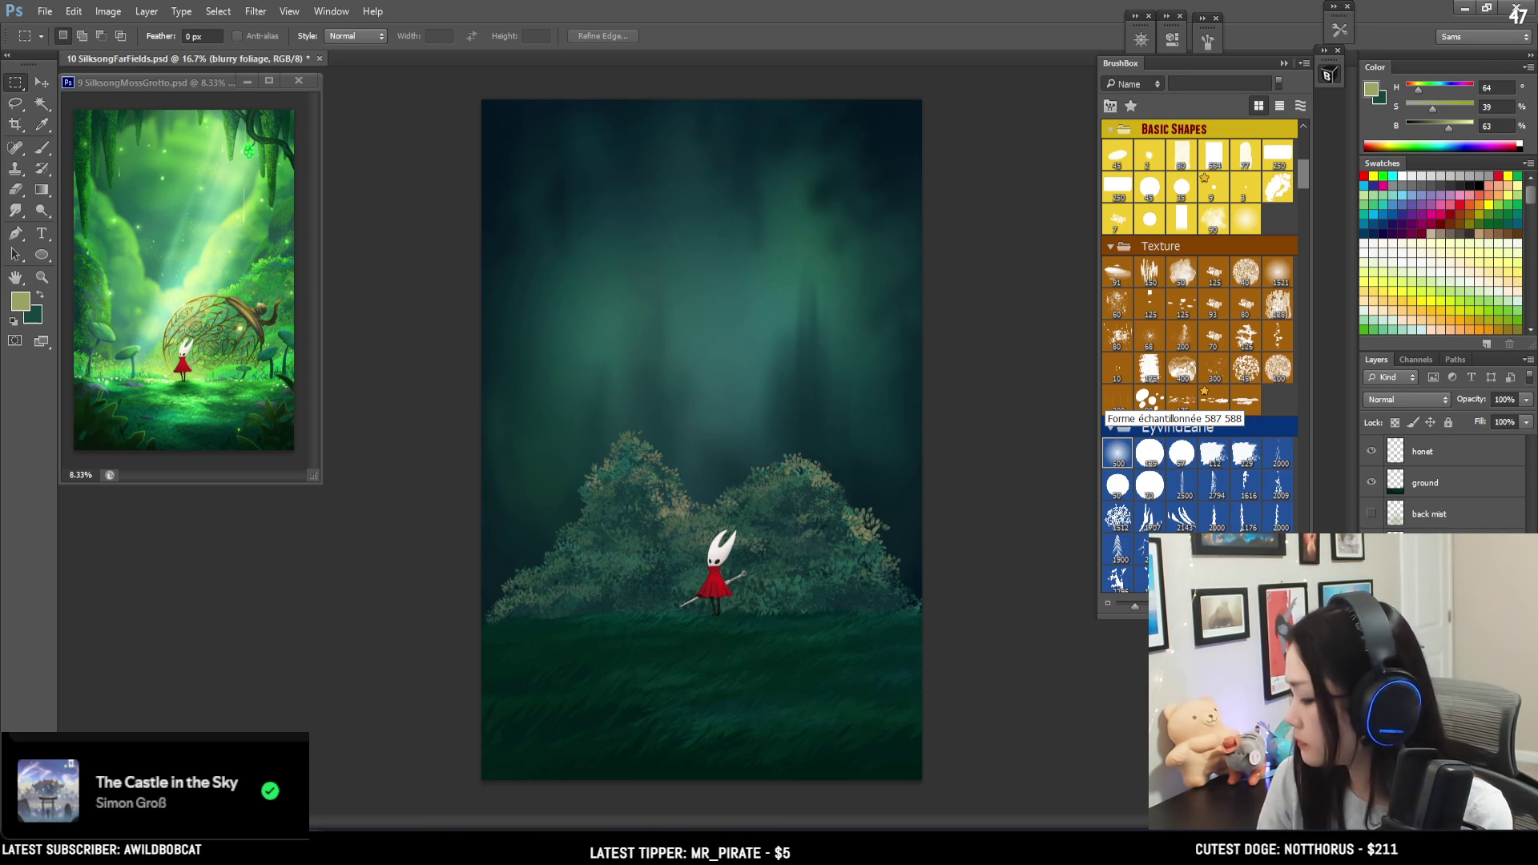
pyautogui.click(1372, 515)
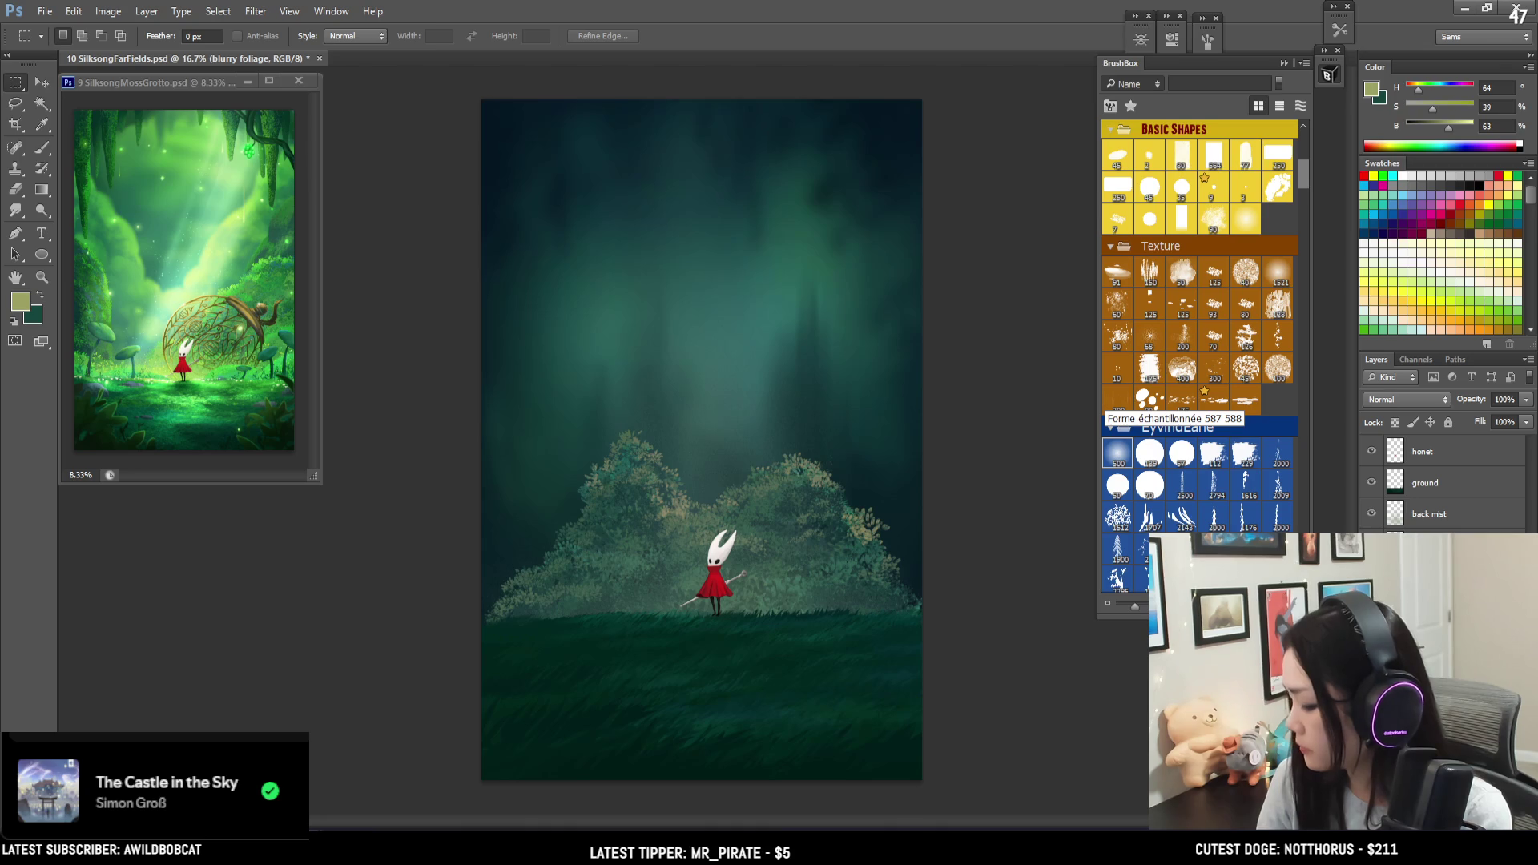
pyautogui.hotkey('alt', '[')
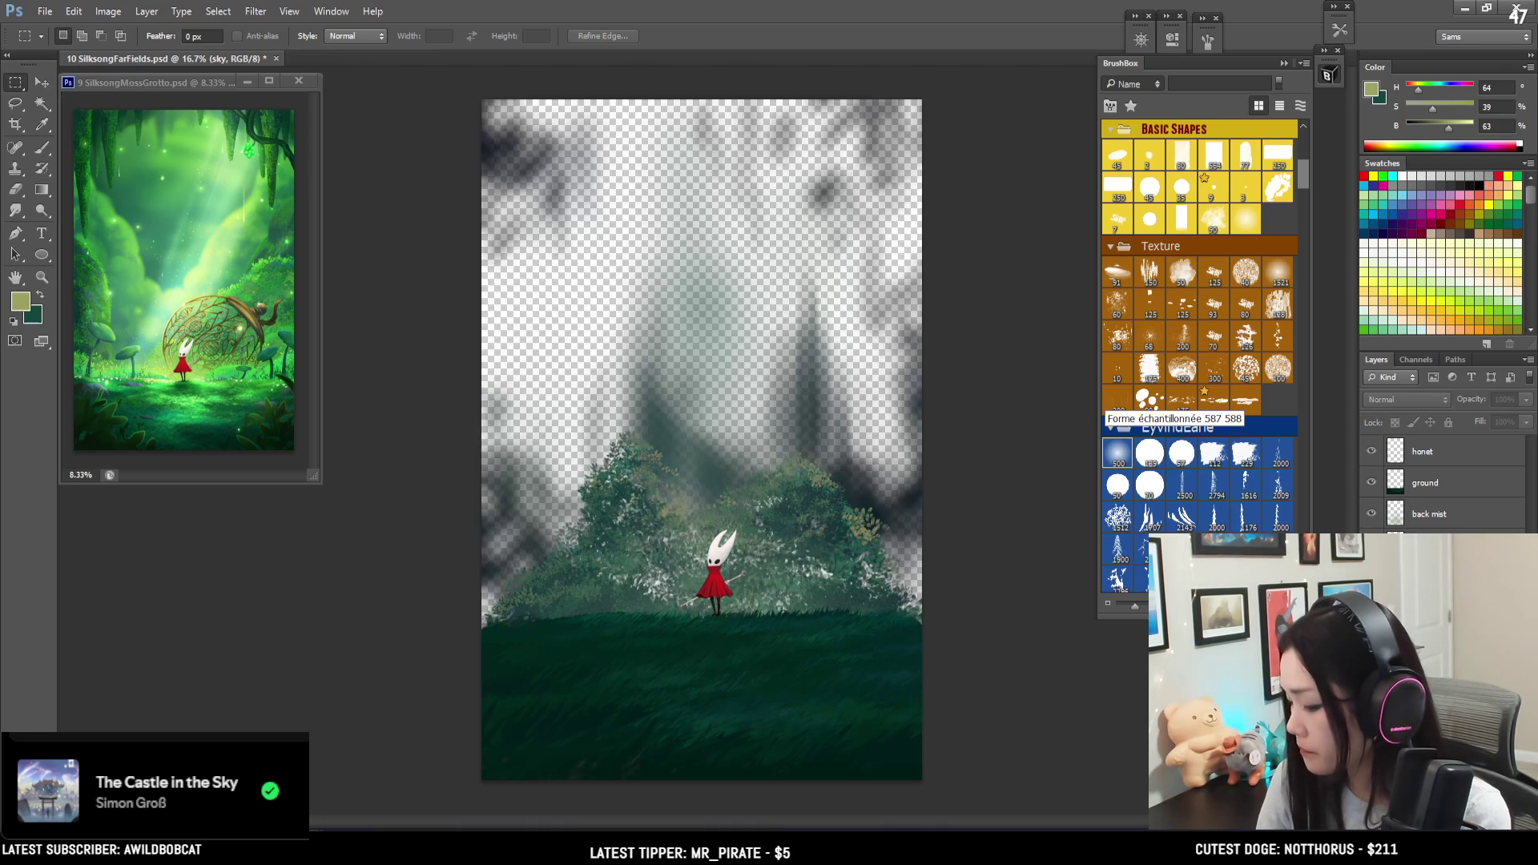
pyautogui.hotkey('alt', ']')
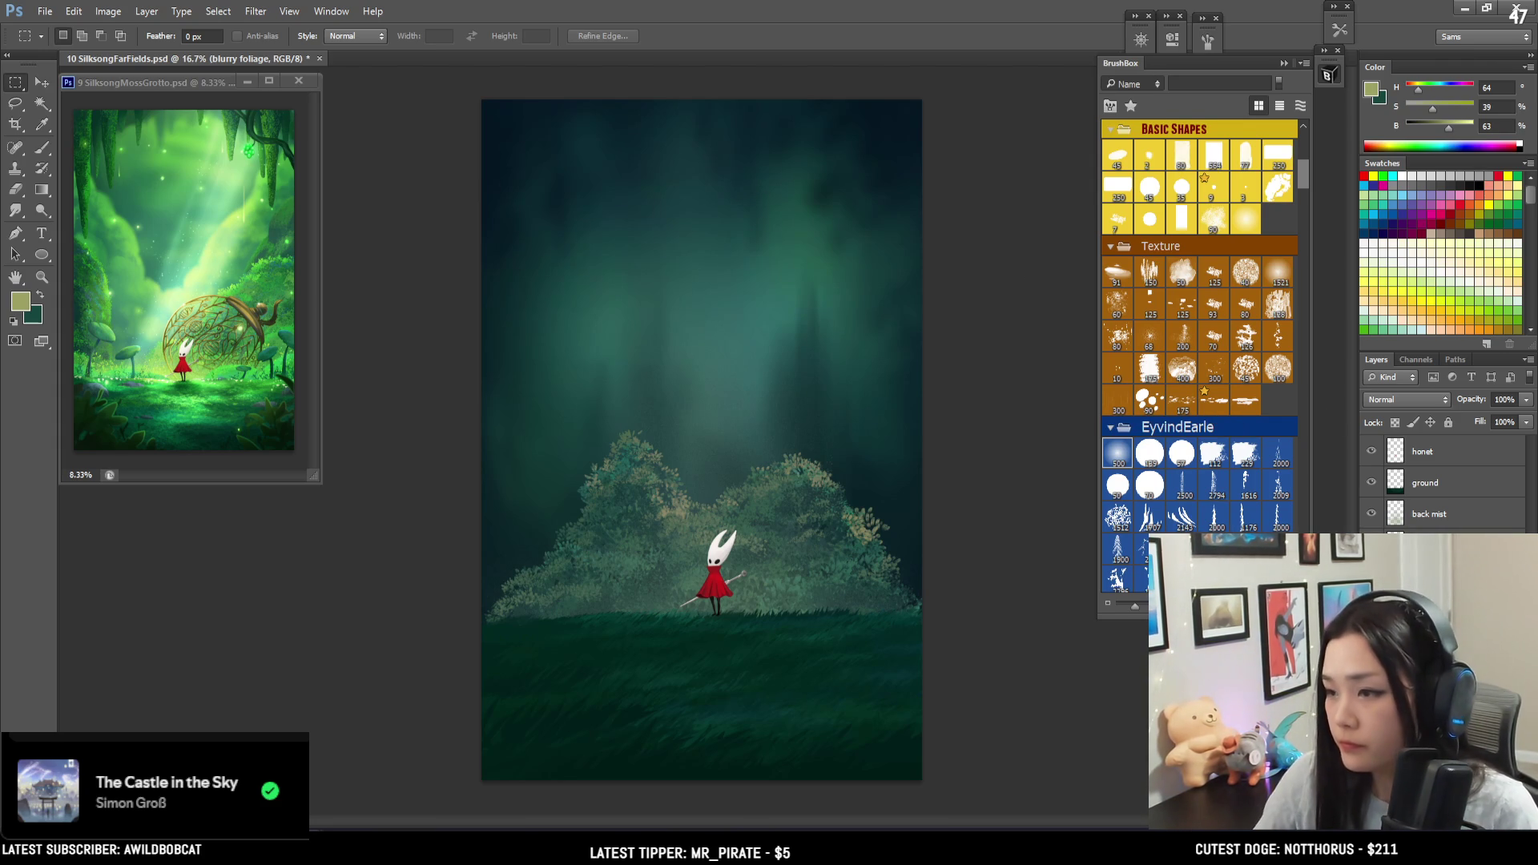
pyautogui.press('b')
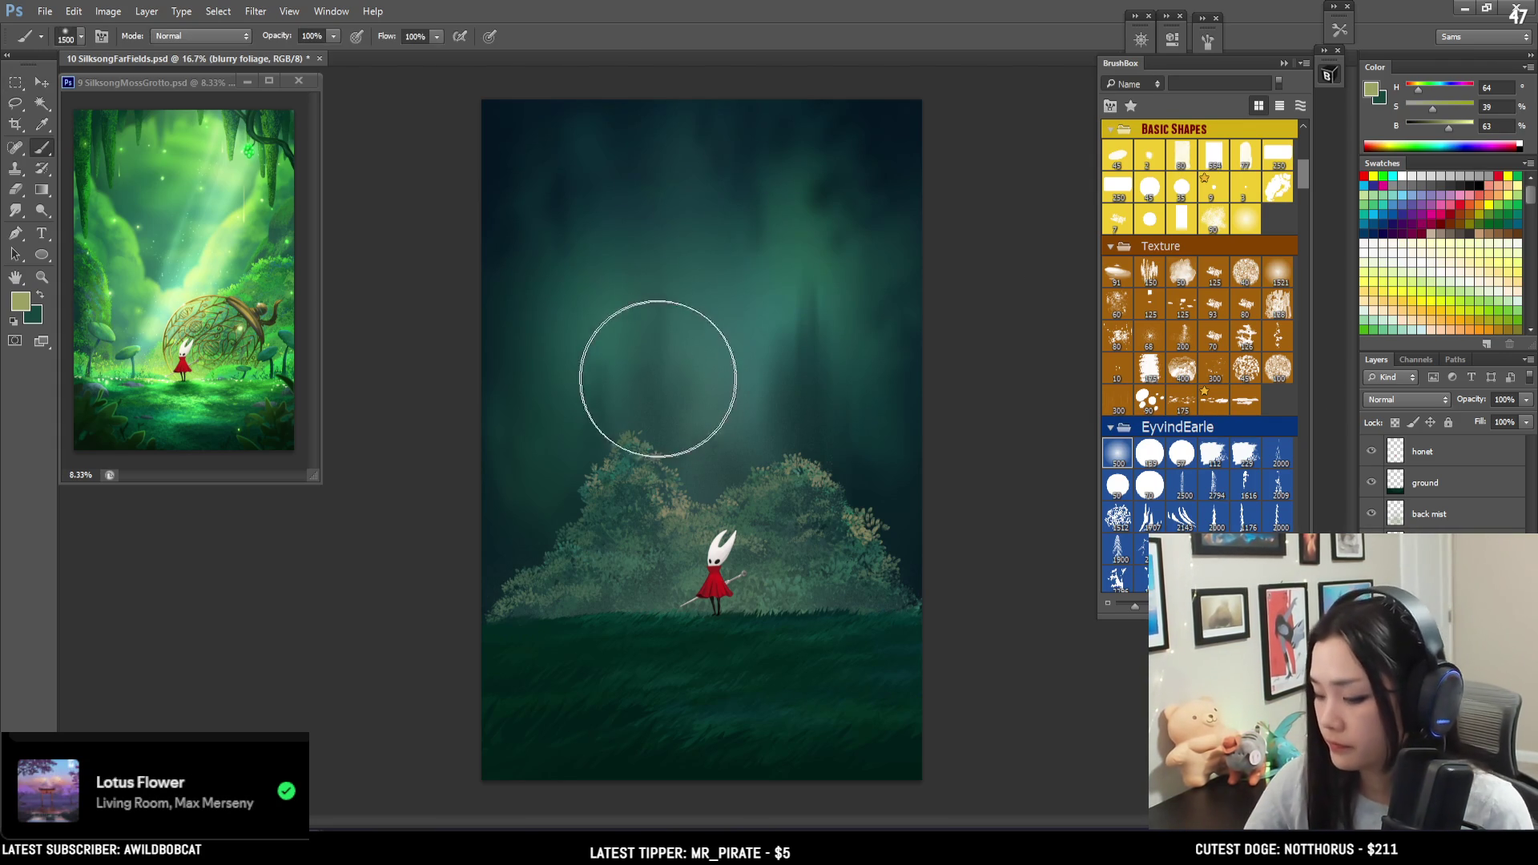
# - Set the brush tip to 90° angle and 44% roundness, sample dark sky teal, shrink to 1300
pyautogui.click(1208, 42)
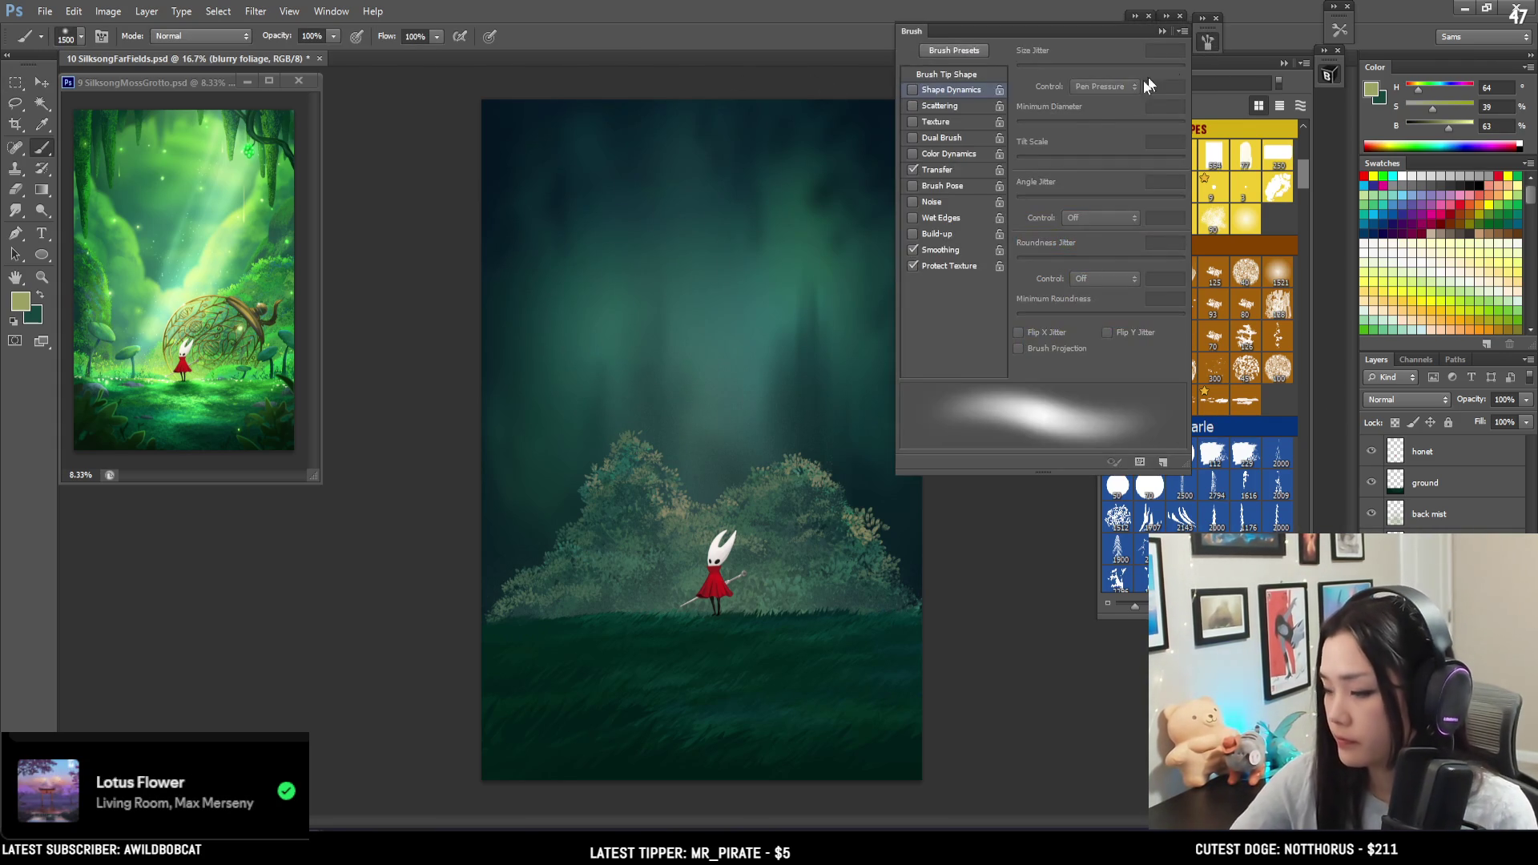
pyautogui.click(942, 74)
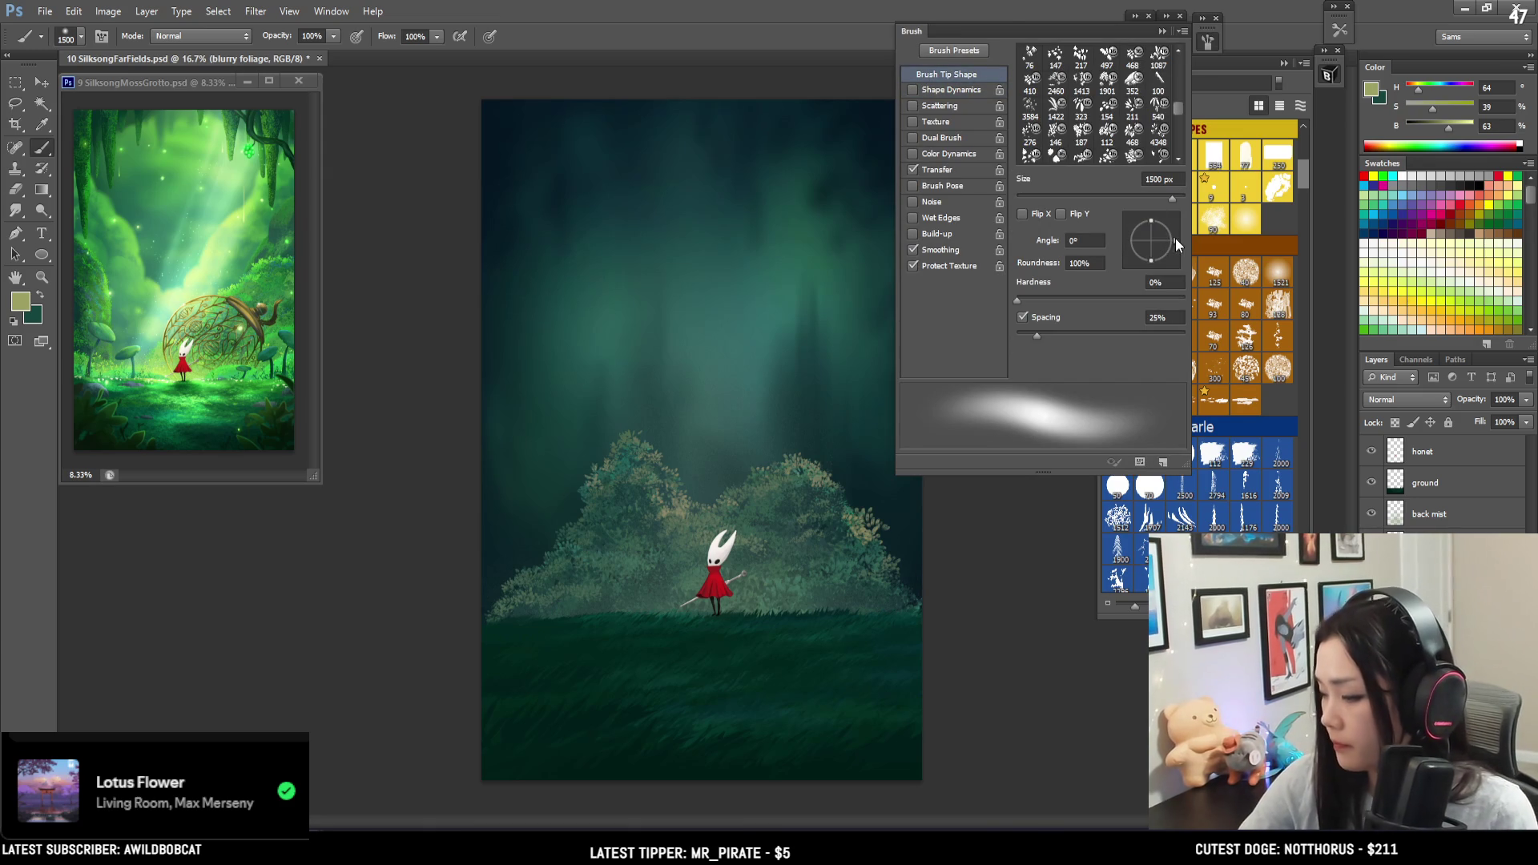
pyautogui.moveTo(1165, 242); pyautogui.dragTo(1149, 198)
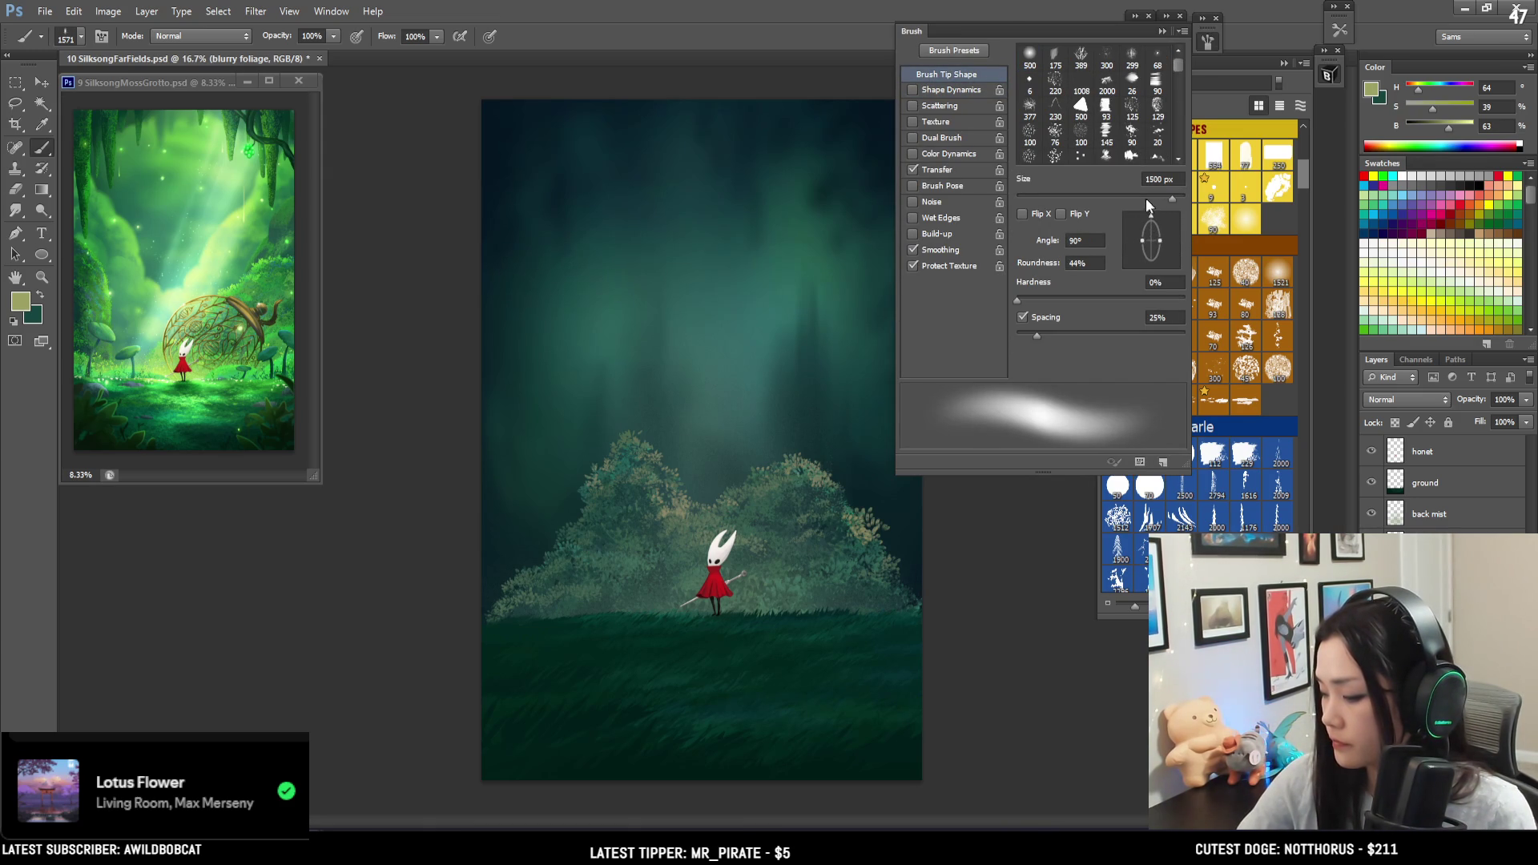
pyautogui.click(1208, 41)
pyautogui.moveTo(802, 264)
pyautogui.keyDown('alt'); pyautogui.mouseDown()
pyautogui.moveTo(807, 224)
pyautogui.moveTo(789, 204)
pyautogui.mouseUp(); pyautogui.keyUp('alt')
pyautogui.press('[')
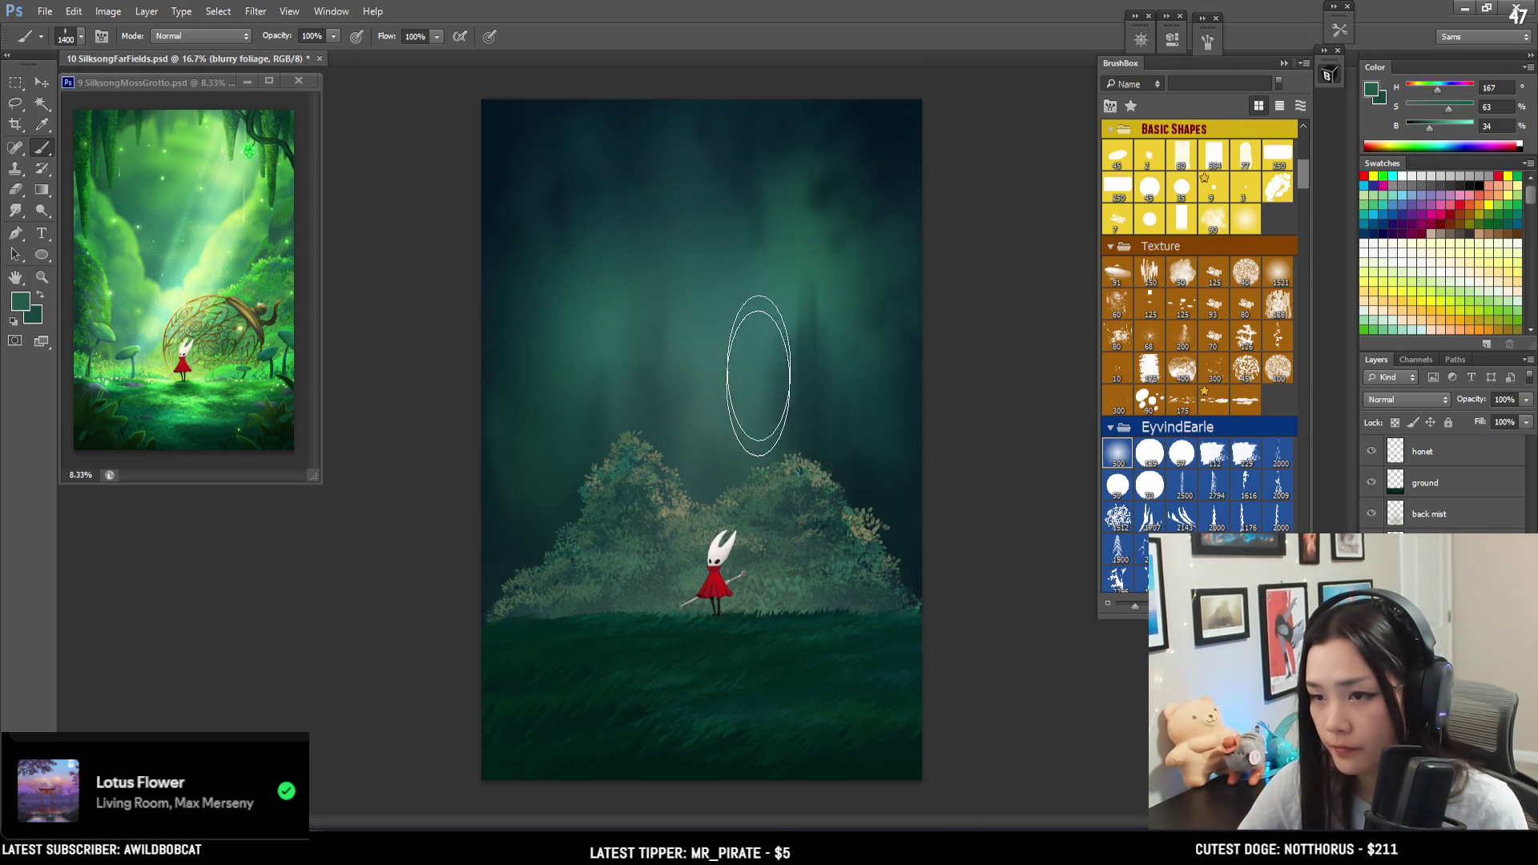
pyautogui.press('[')
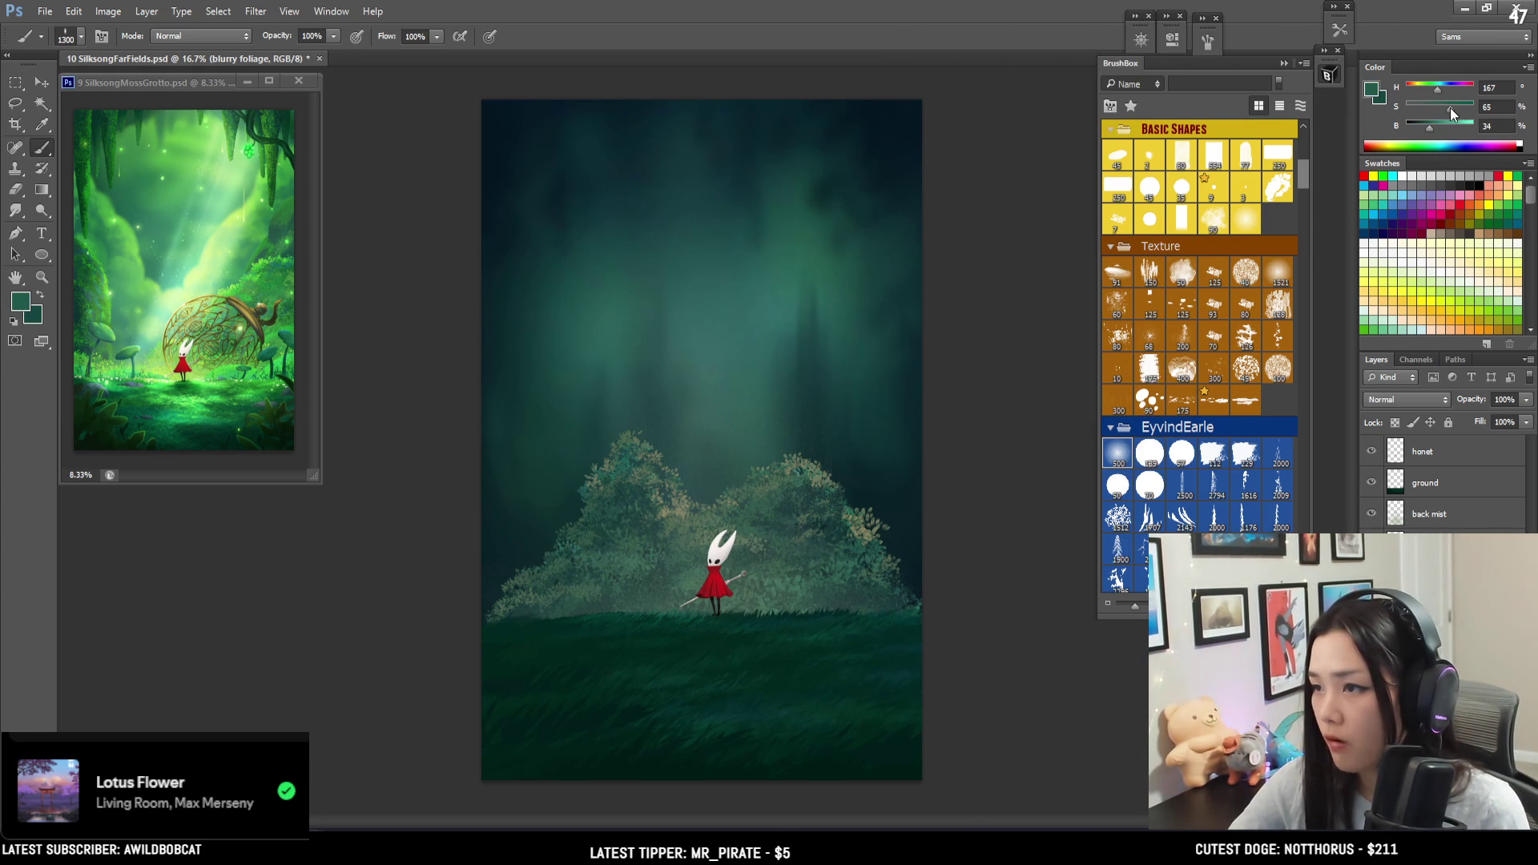
# - Try a greener teal foreground at brush size 1600, testing a top stroke and undoing it
pyautogui.click(1373, 88)
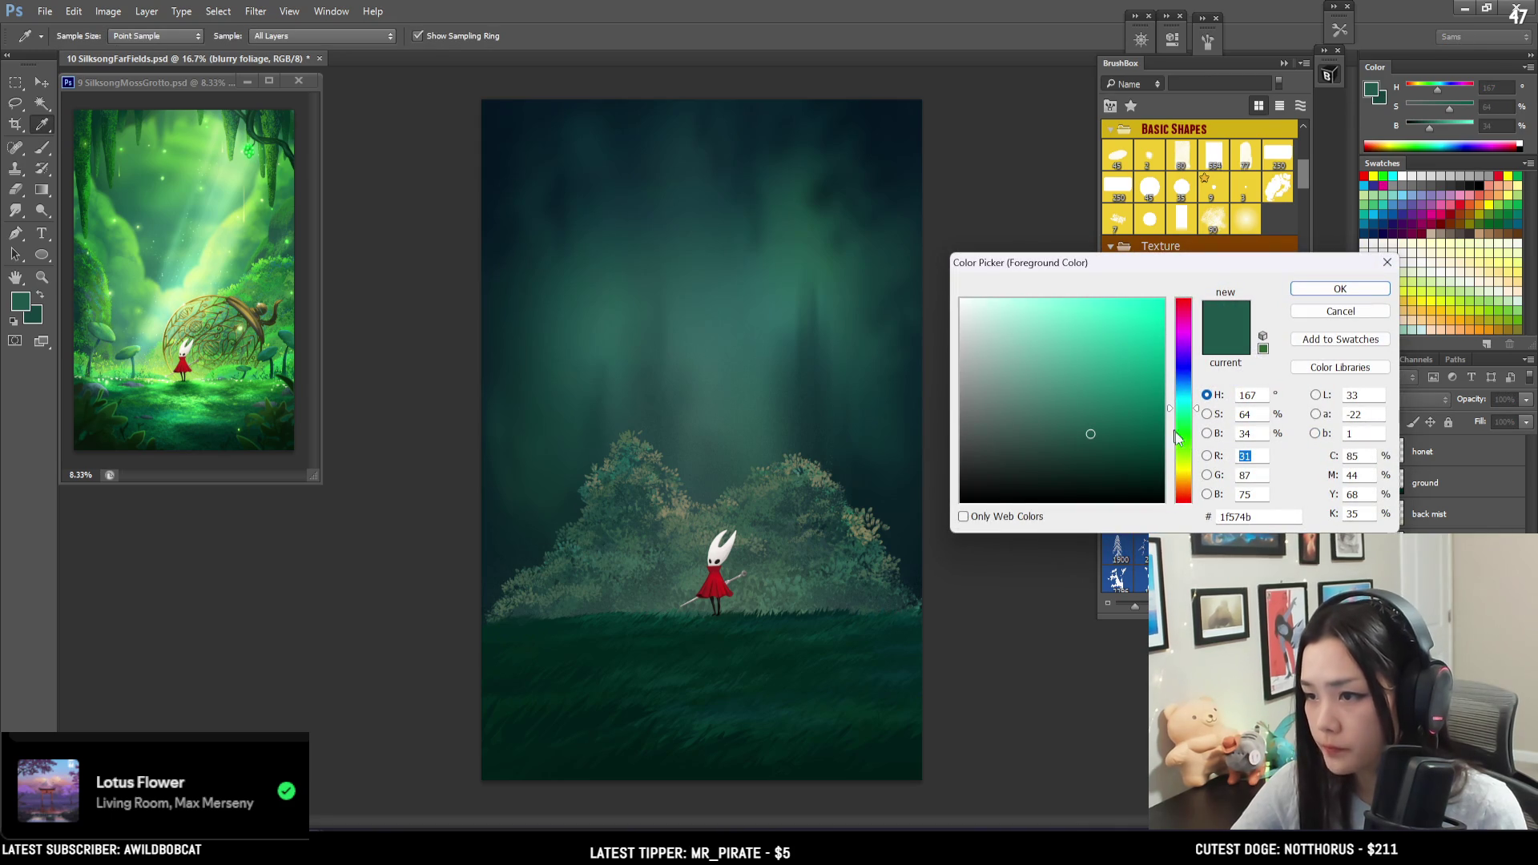
pyautogui.moveTo(1186, 416); pyautogui.dragTo(1108, 389)
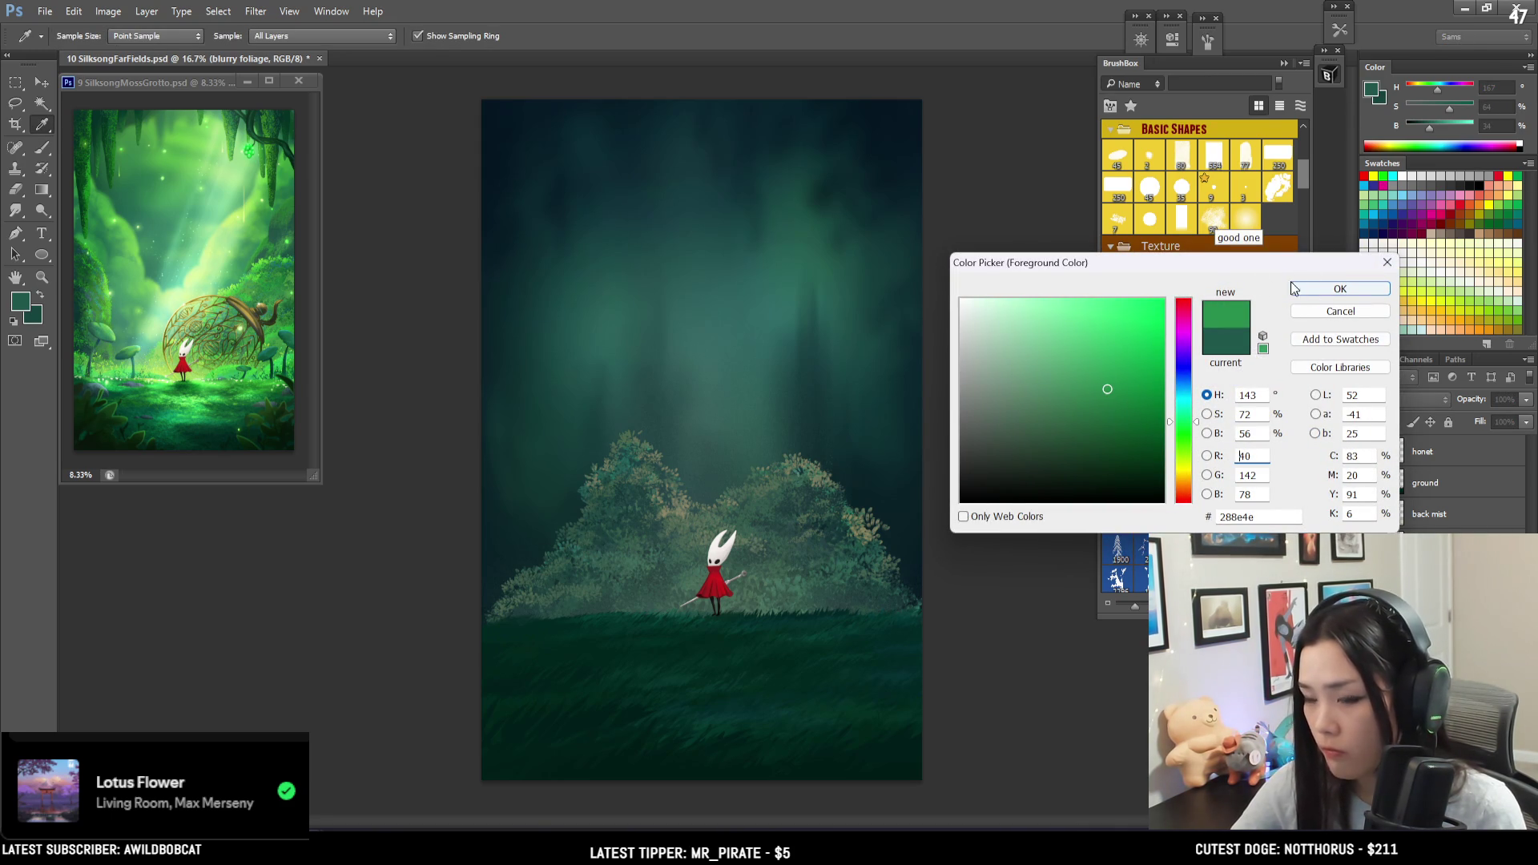
pyautogui.press('Return')
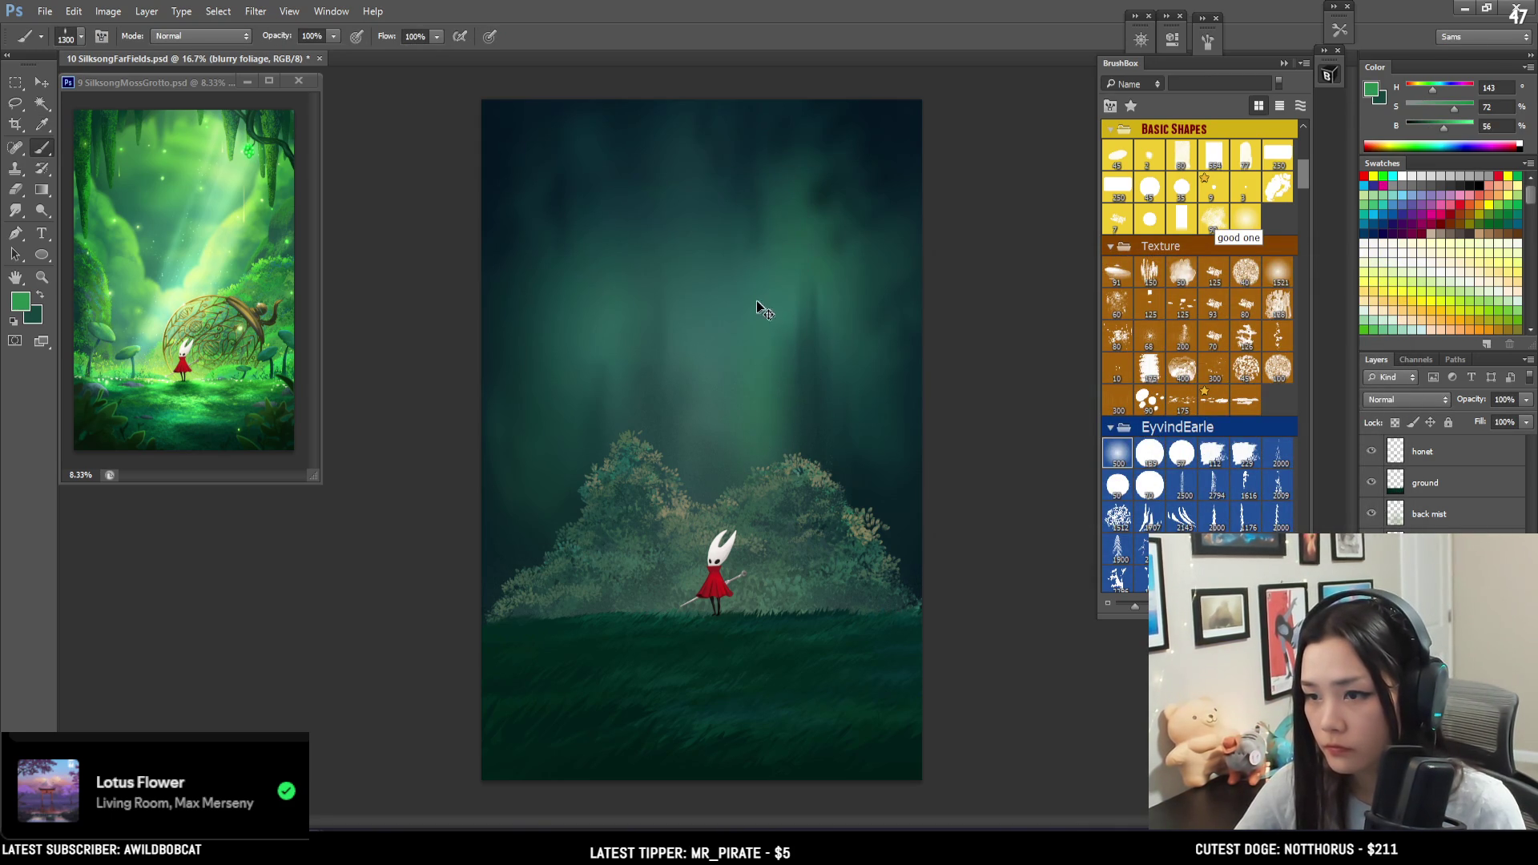
pyautogui.press(']')
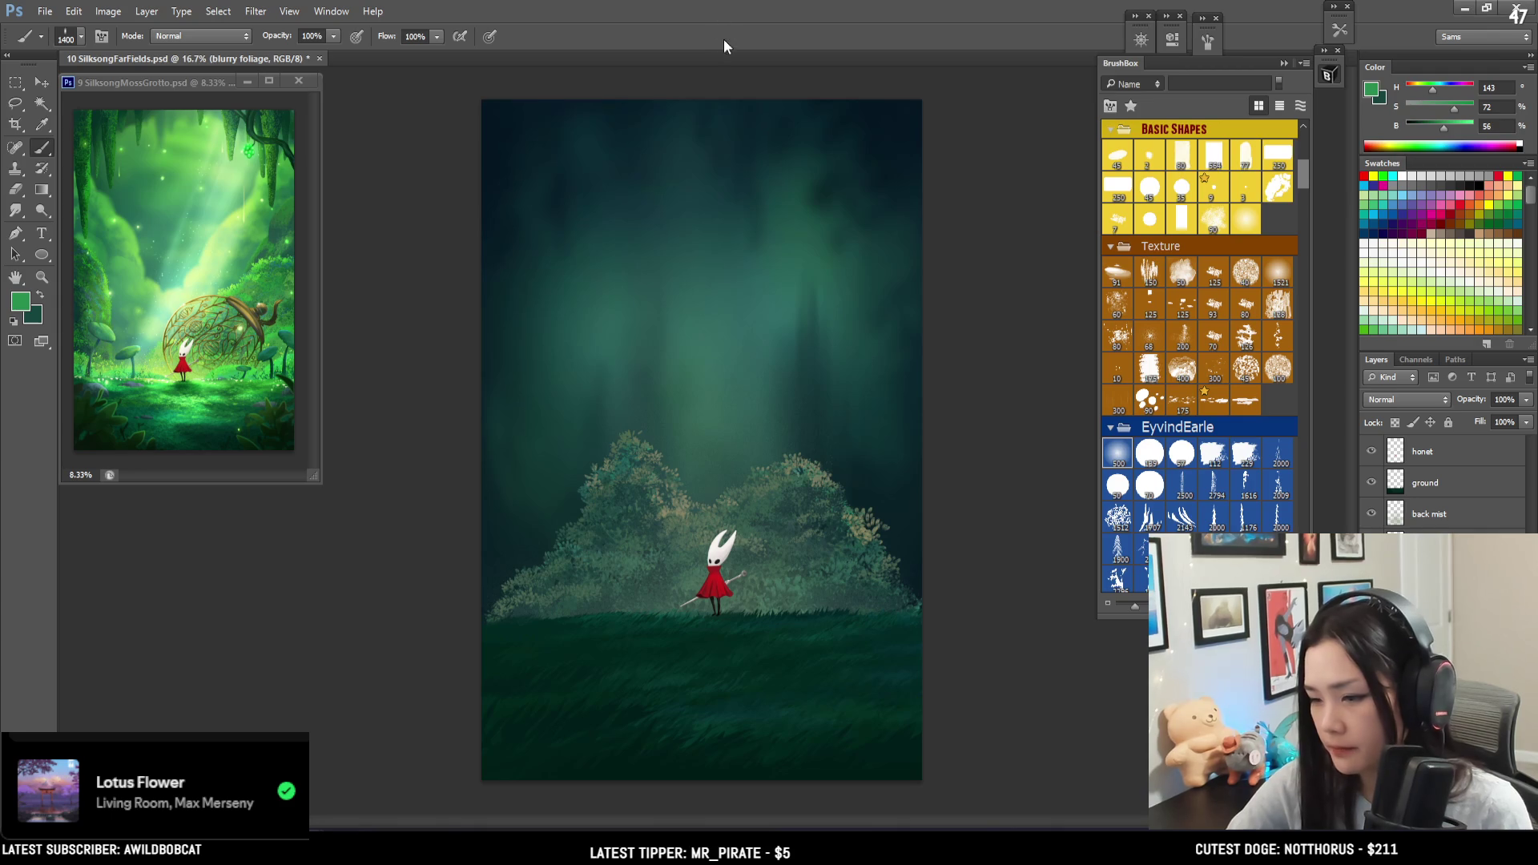
pyautogui.press(']')
pyautogui.press(']')
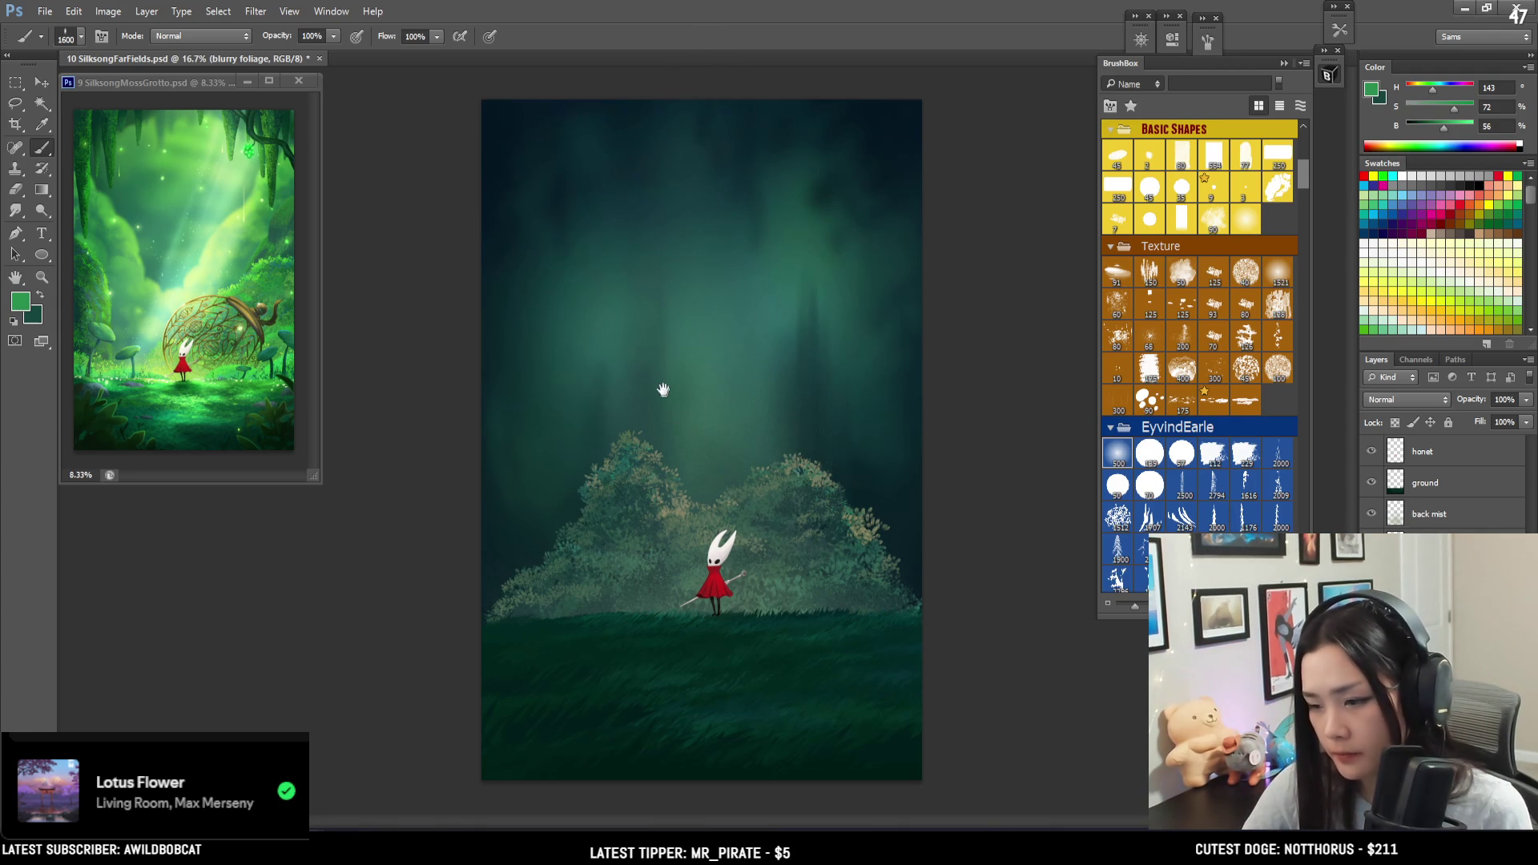
pyautogui.moveTo(772, 120); pyautogui.dragTo(759, 258)
pyautogui.hotkey('ctrl', 'z')
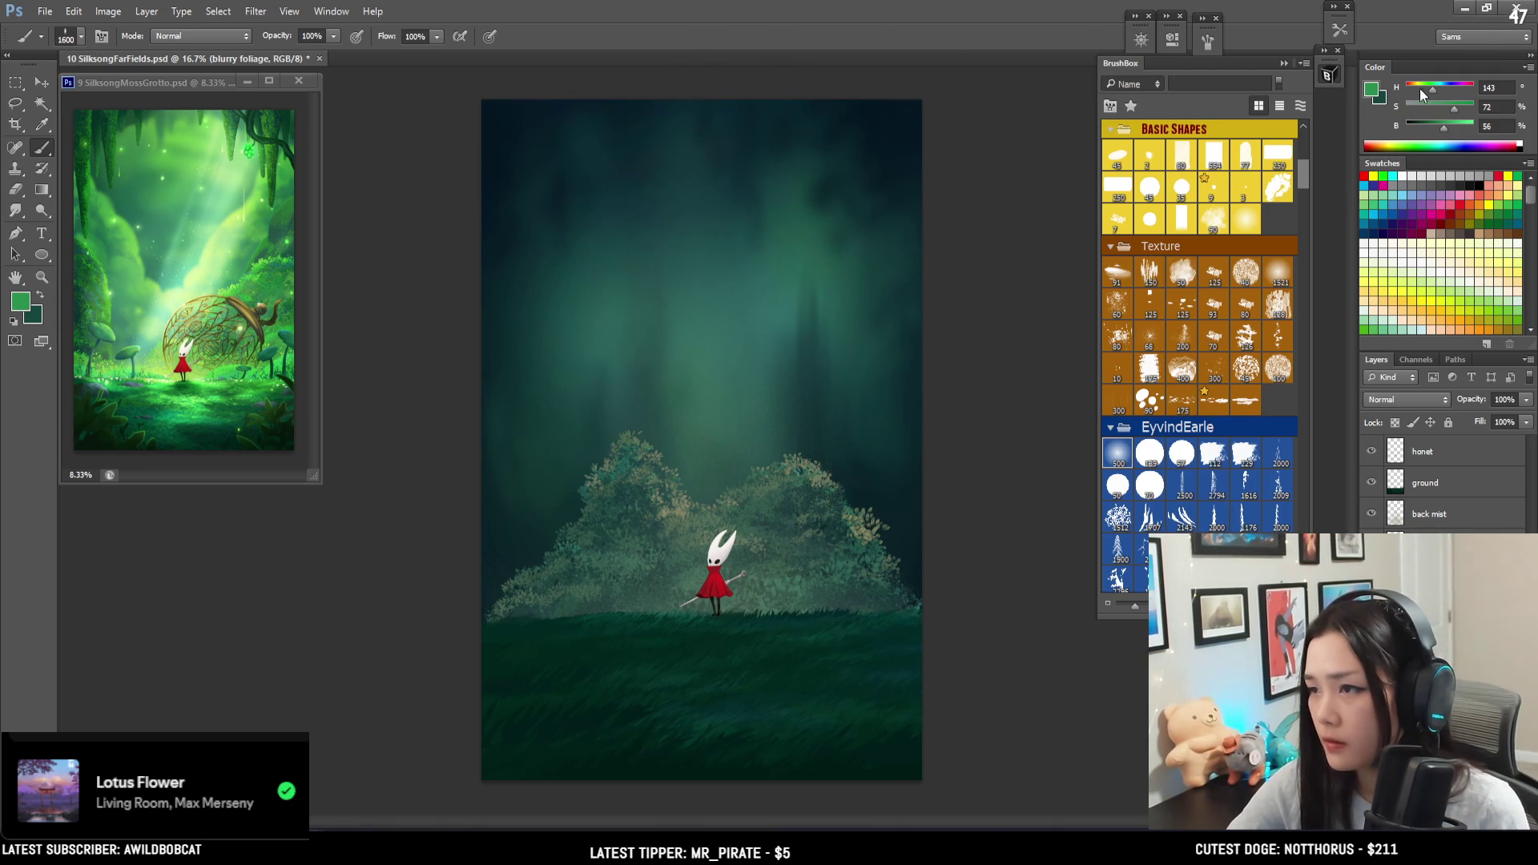
# - Set the foreground to pale beige d1c494, then test a light-beam stroke and undo it
pyautogui.moveTo(1416, 89); pyautogui.dragTo(1414, 90)
pyautogui.click(1372, 89)
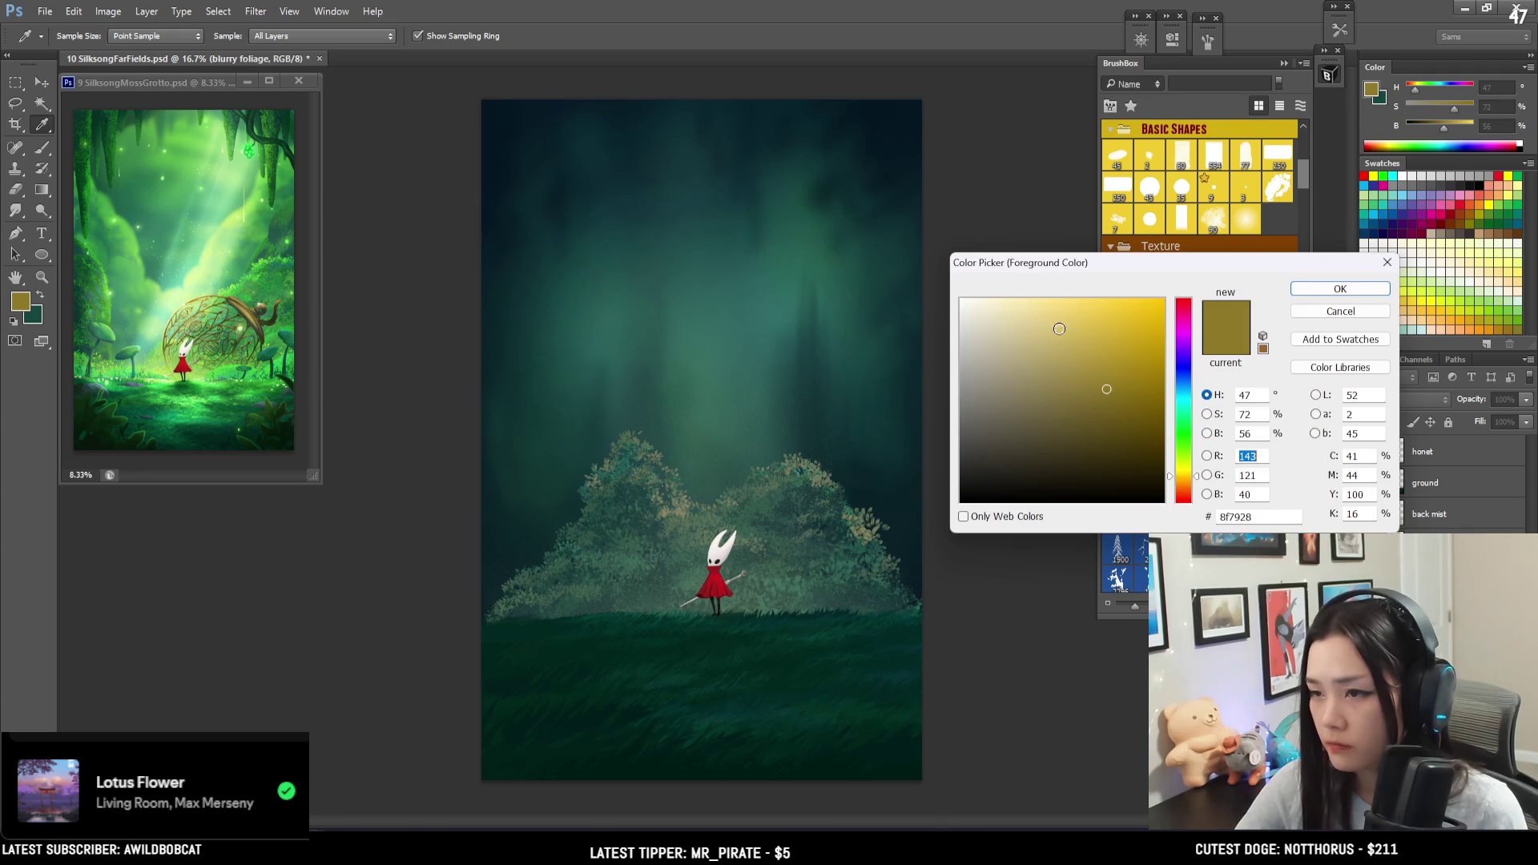
pyautogui.moveTo(1012, 346); pyautogui.dragTo(1023, 332)
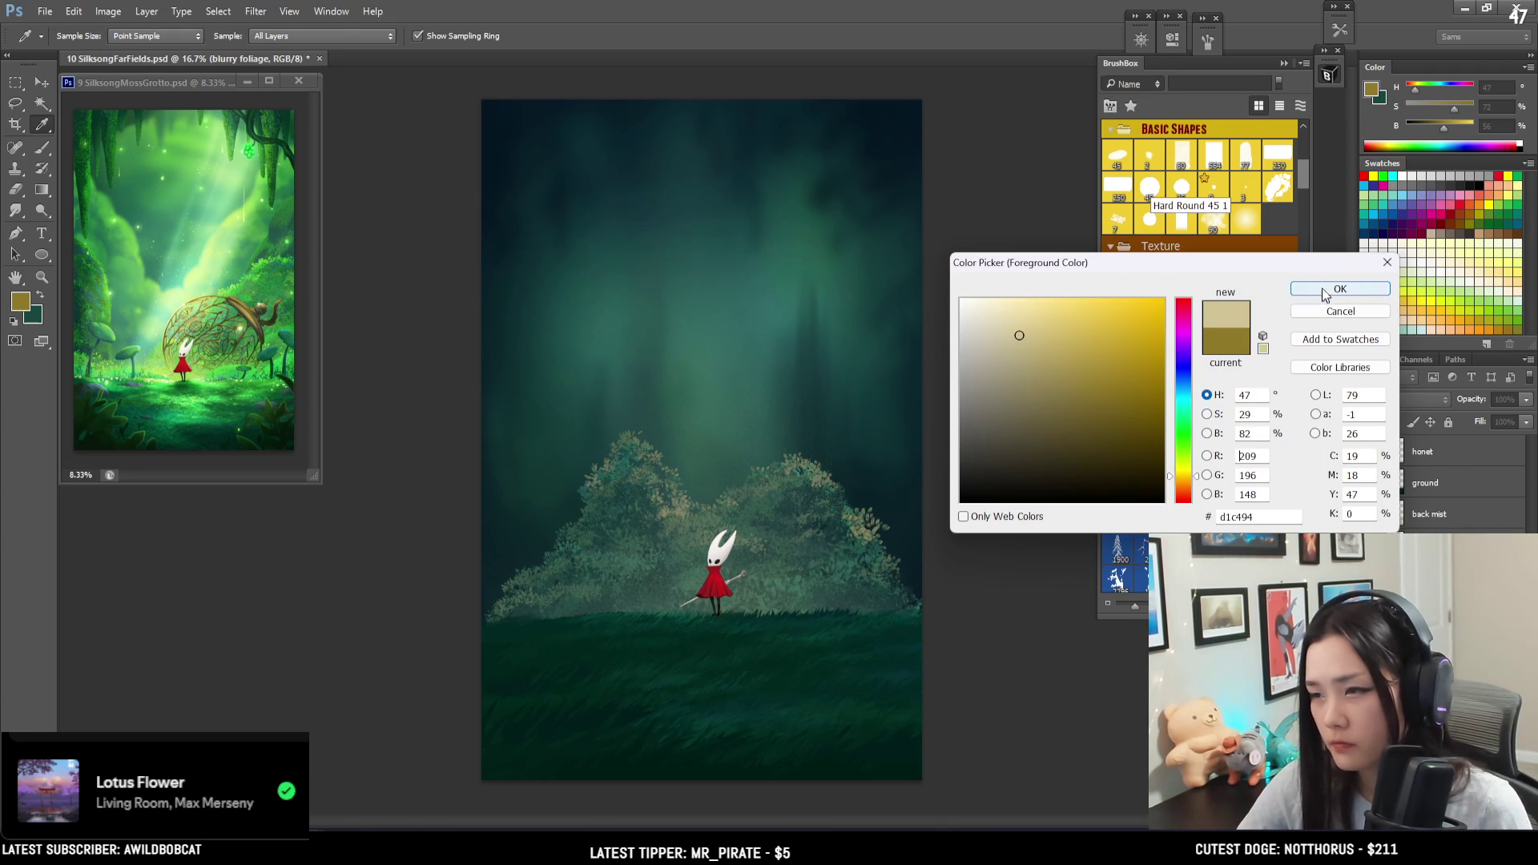
pyautogui.click(1341, 288)
pyautogui.press('b')
pyautogui.moveTo(613, 112); pyautogui.dragTo(618, 378)
pyautogui.hotkey('ctrl', 'z')
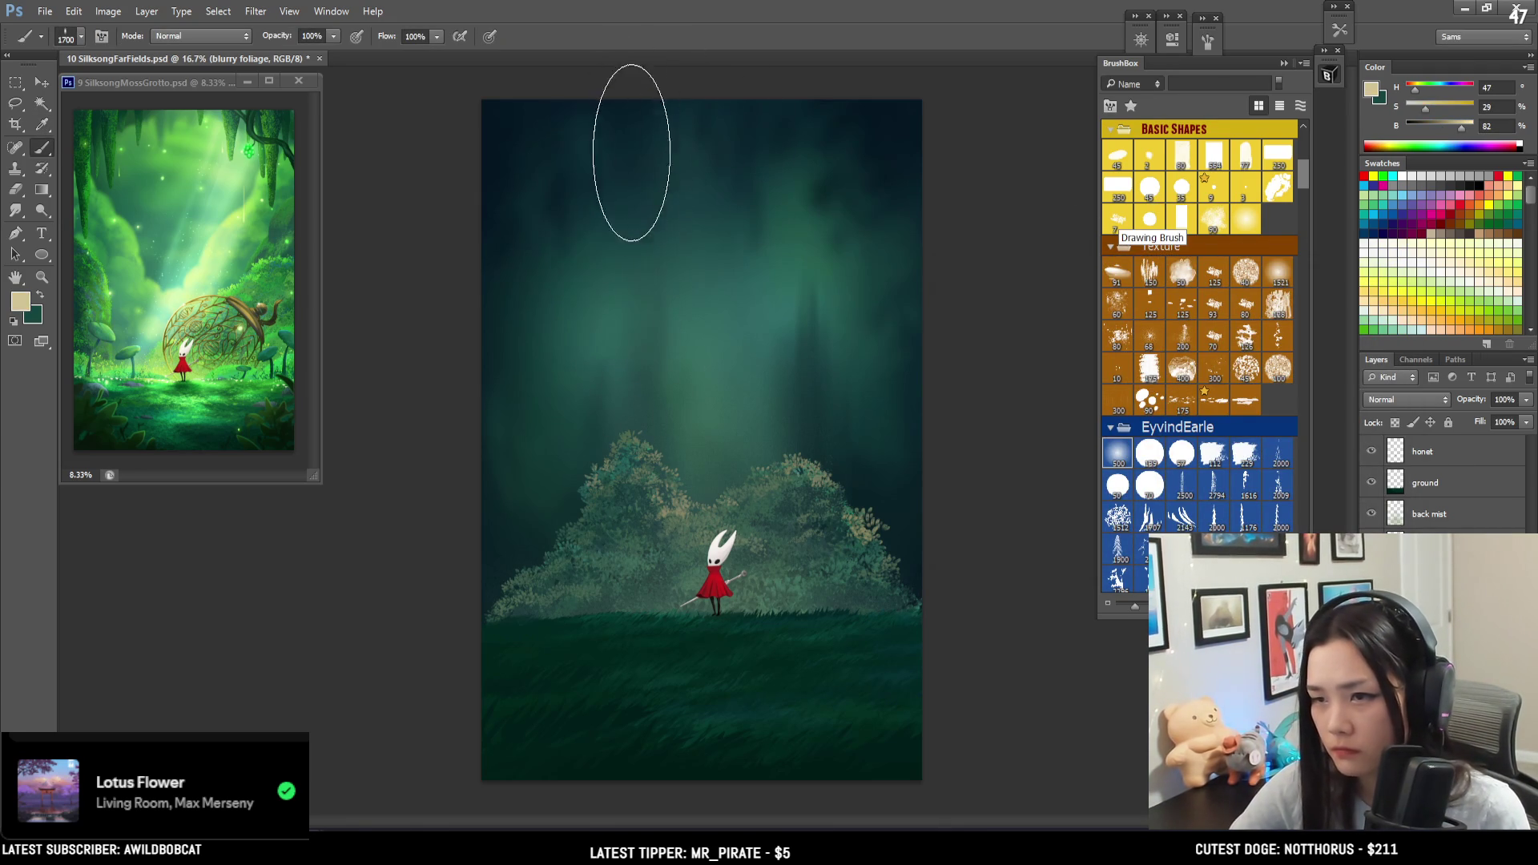
# - Test a bright beige light beam at brush size 1500, undo it, and shrink to 1300
pyautogui.press('[')
pyautogui.press('[')
pyautogui.moveTo(591, 160); pyautogui.dragTo(586, 268)
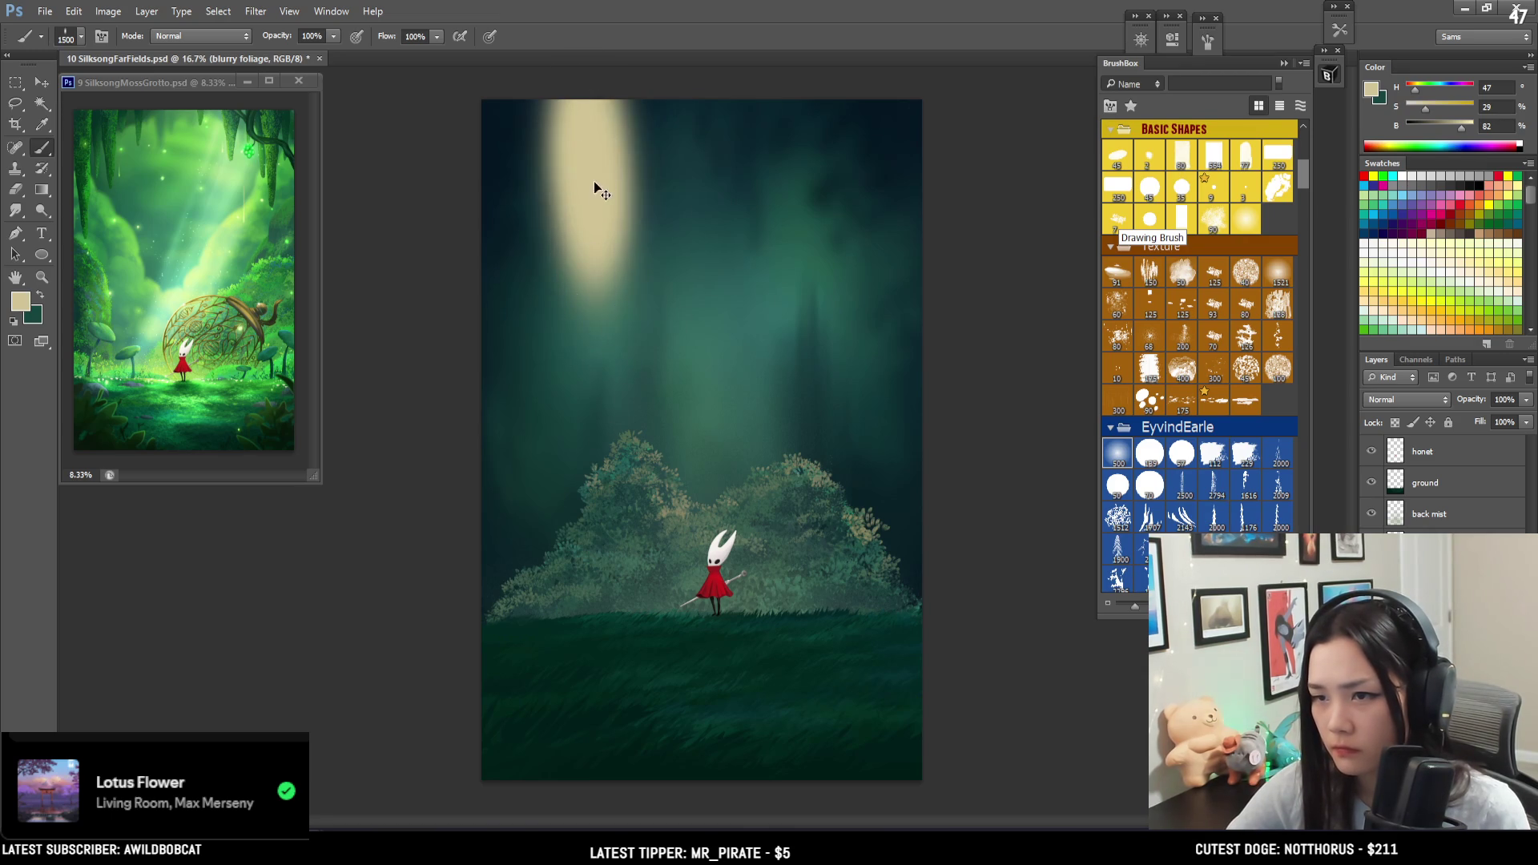
pyautogui.hotkey('ctrl', 'z')
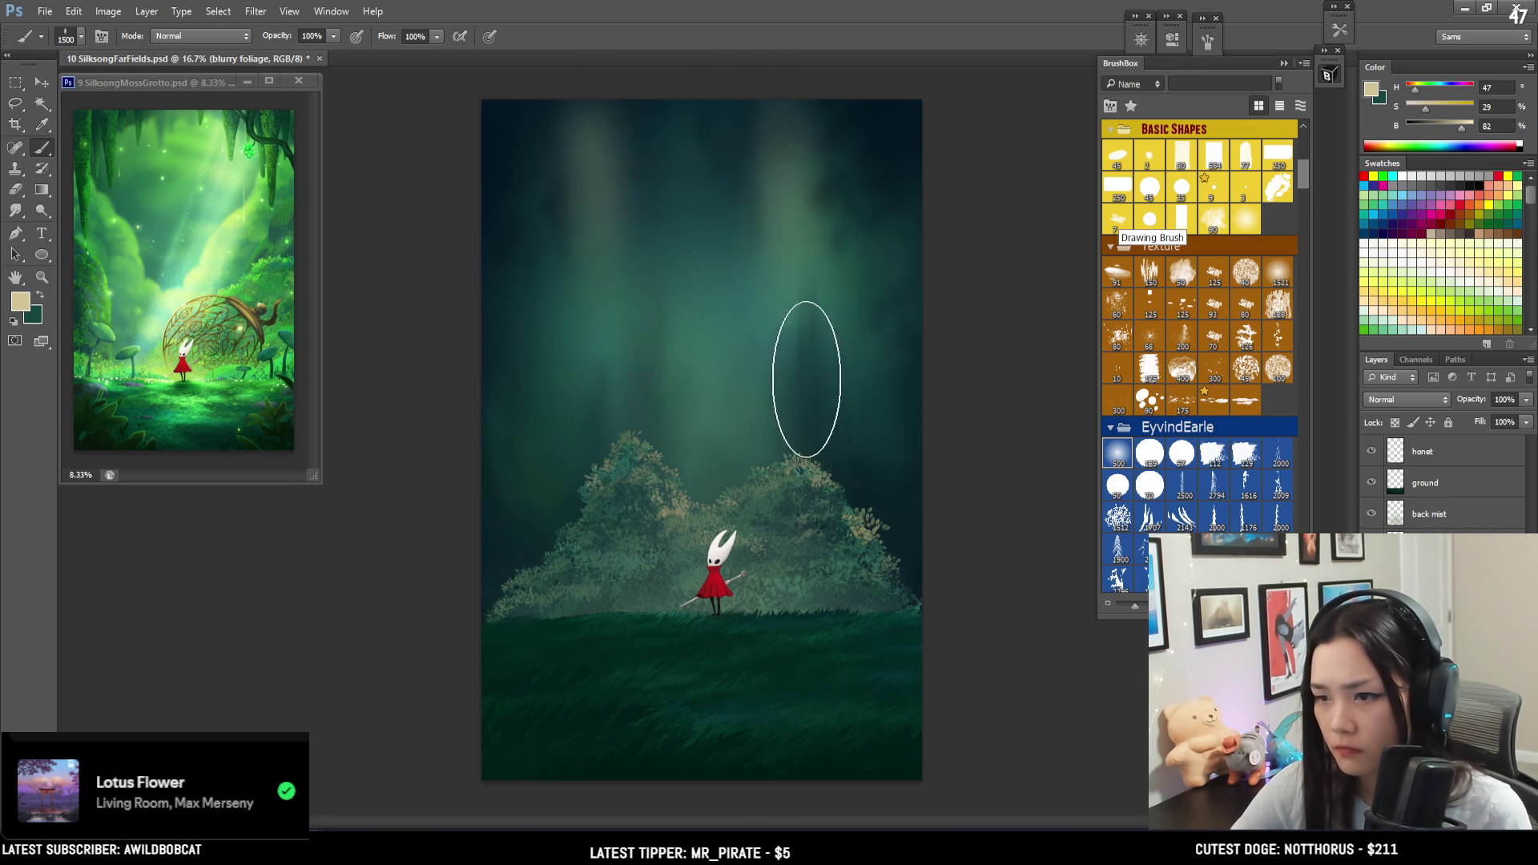
pyautogui.press('[')
pyautogui.press('[')
# - Sample progressively darker teals from the canvas, resizing the brush between 700 and 900
pyautogui.press('[')
pyautogui.press('[')
pyautogui.press('[')
pyautogui.keyDown('alt'); pyautogui.click(745, 216); pyautogui.keyUp('alt')
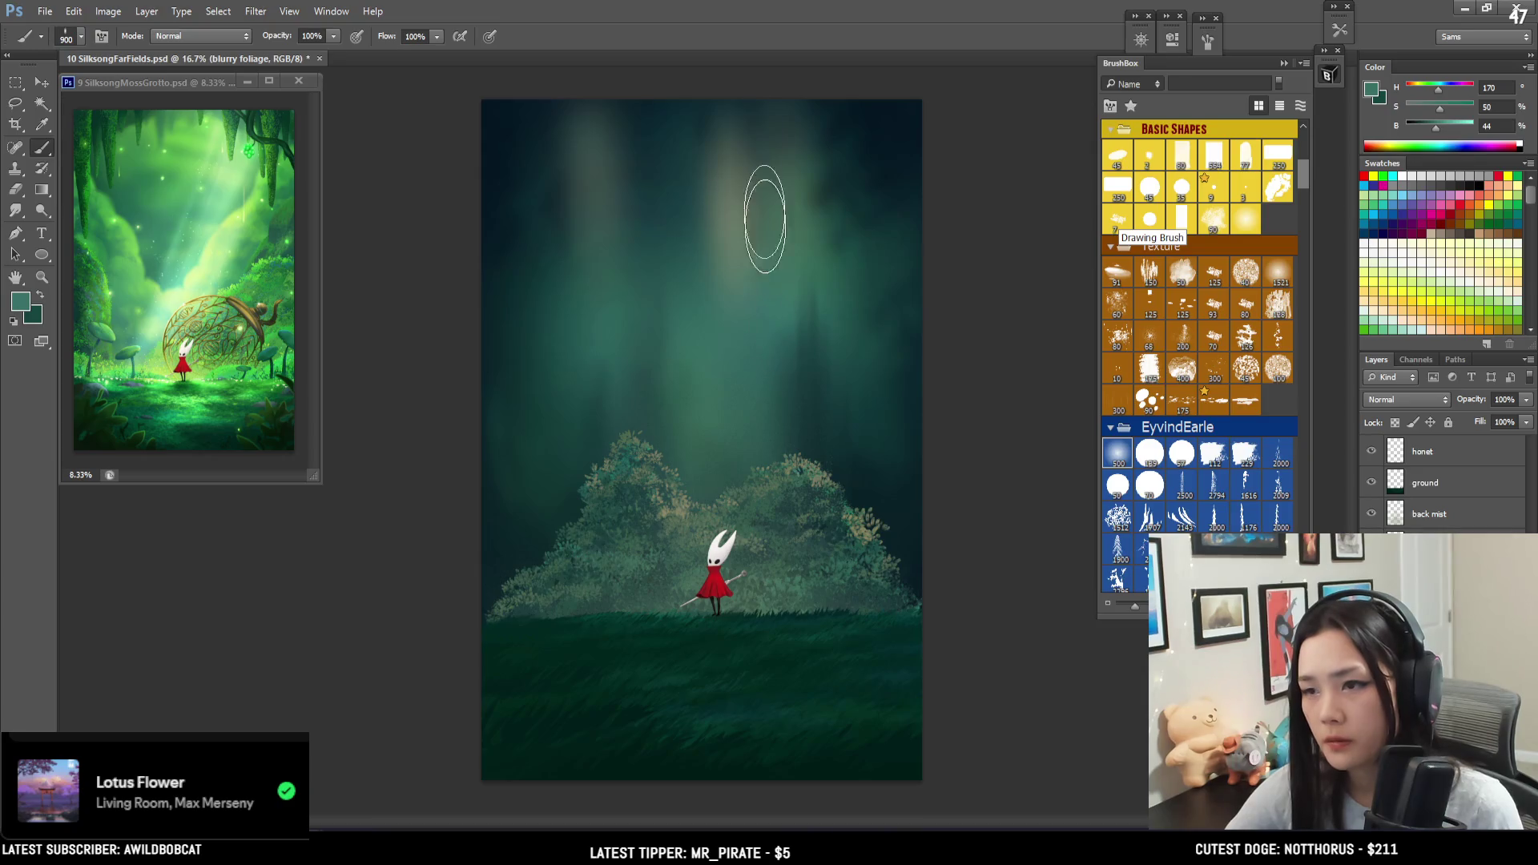
pyautogui.keyDown('alt'); pyautogui.click(808, 363); pyautogui.keyUp('alt')
pyautogui.press('[')
pyautogui.press('[')
pyautogui.press('[')
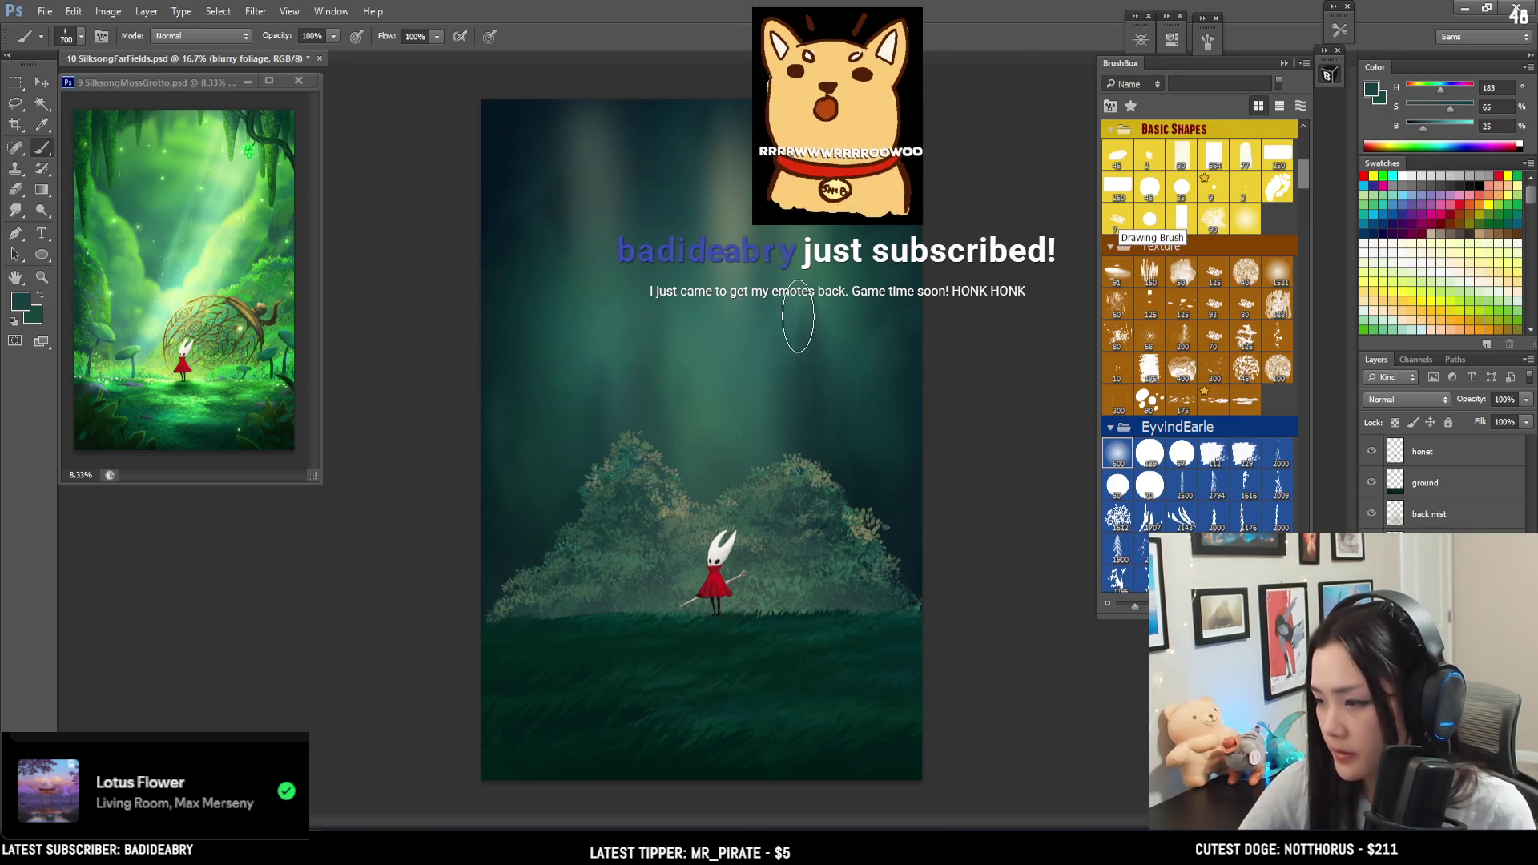
pyautogui.press(']')
pyautogui.keyDown('alt'); pyautogui.click(813, 403); pyautogui.keyUp('alt')
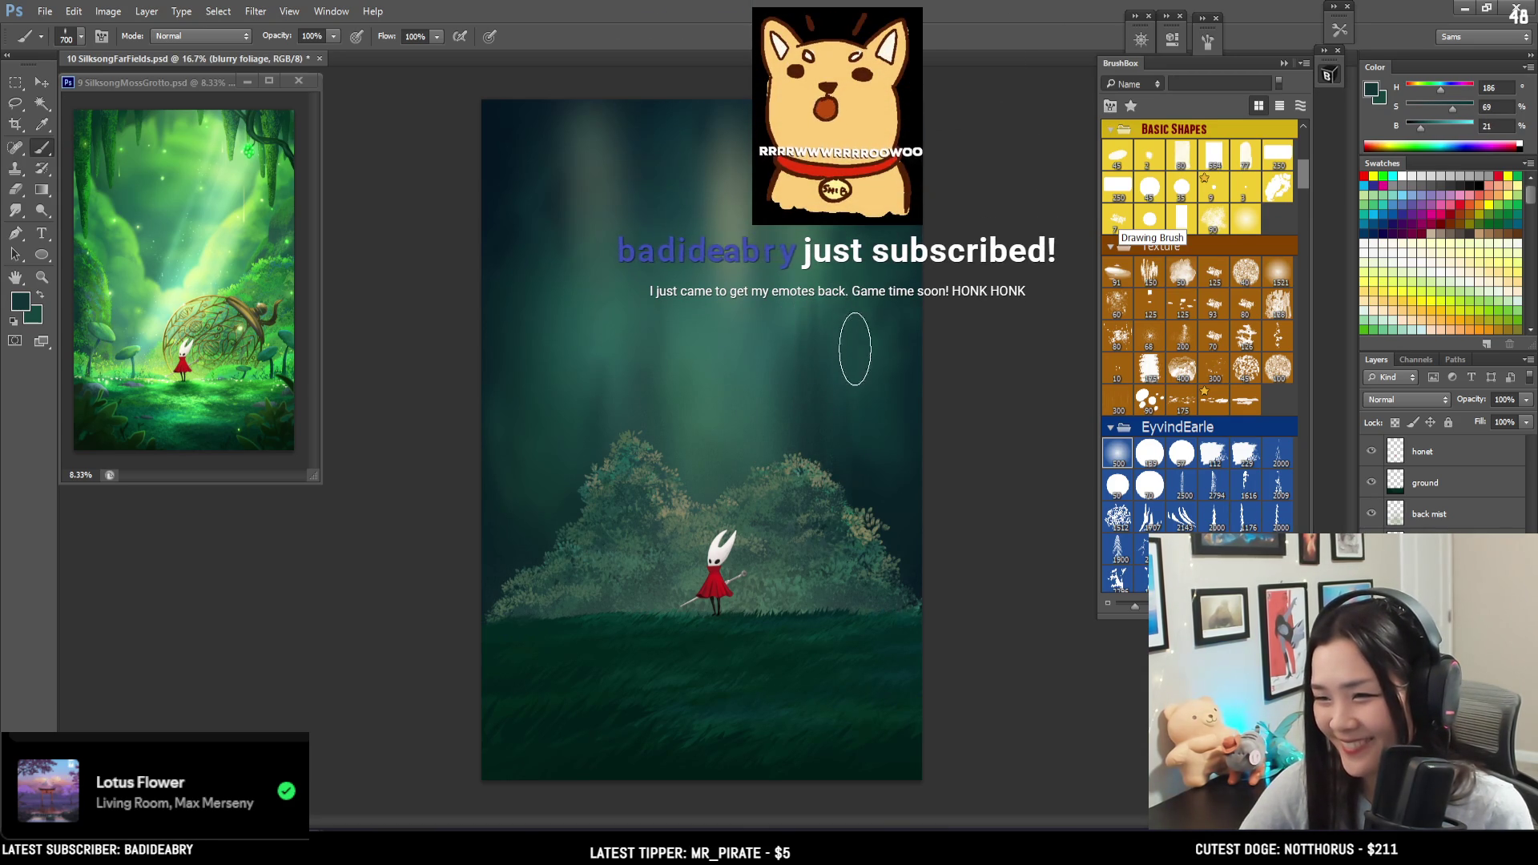
pyautogui.keyDown('alt'); pyautogui.click(905, 369); pyautogui.keyUp('alt')
pyautogui.moveTo(911, 366); pyautogui.dragTo(915, 400)
pyautogui.press(']')
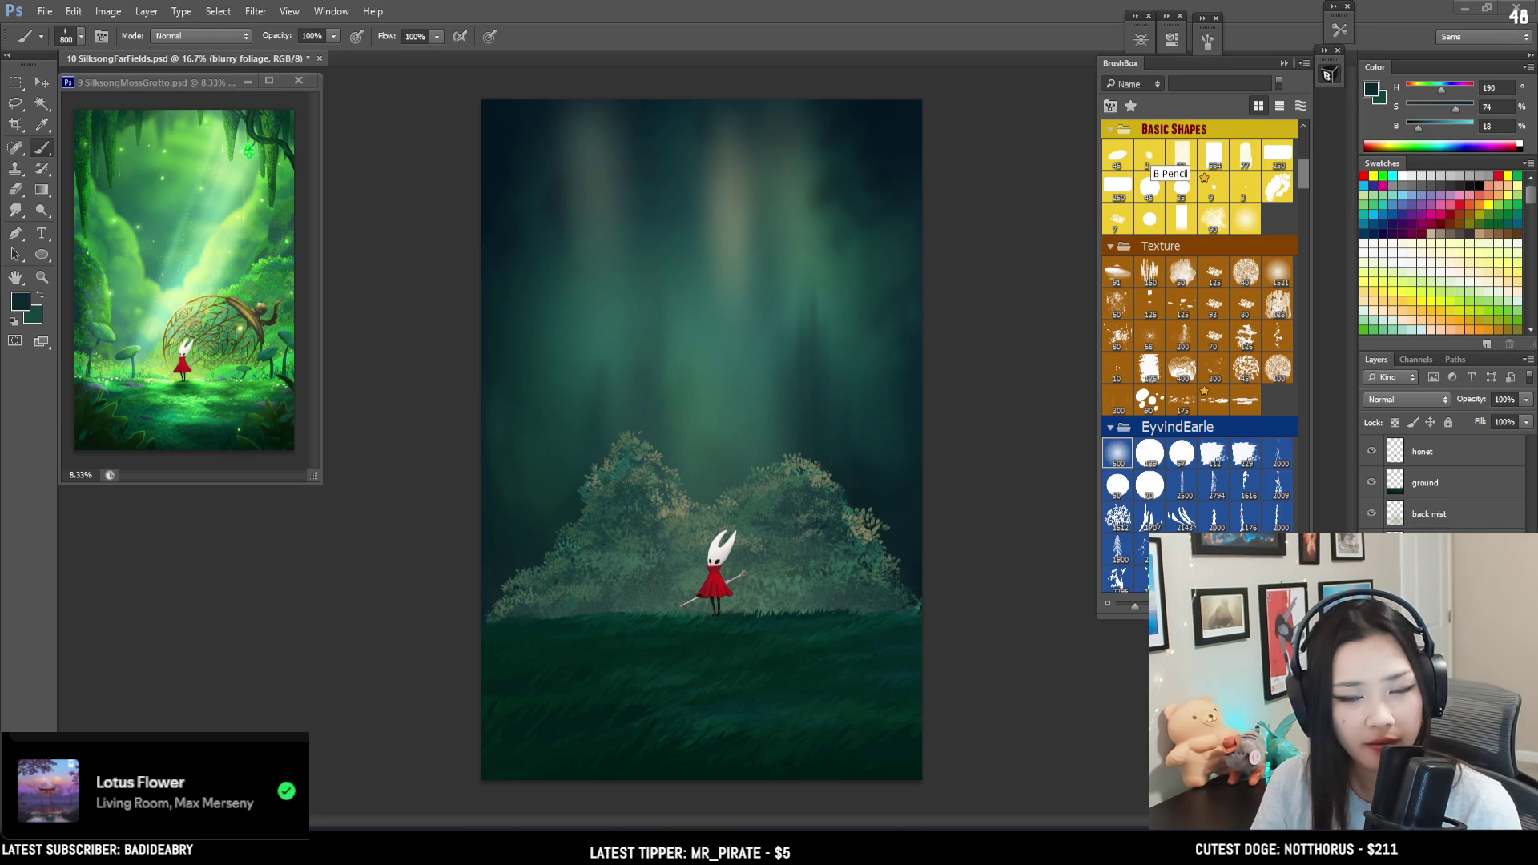
pyautogui.hotkey('alt', 'Tab')
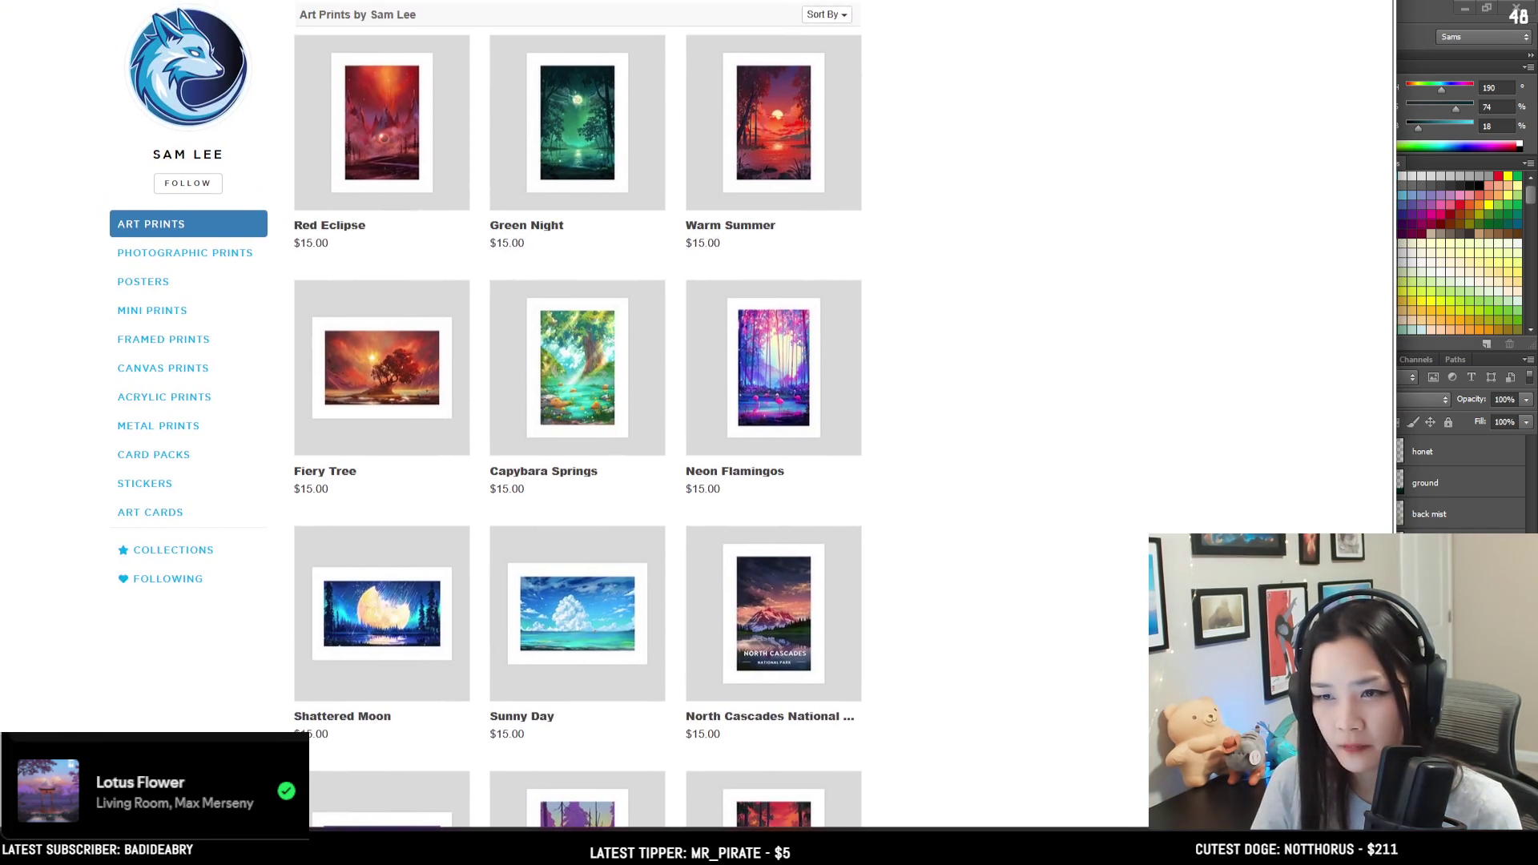
pyautogui.click(392, 137)
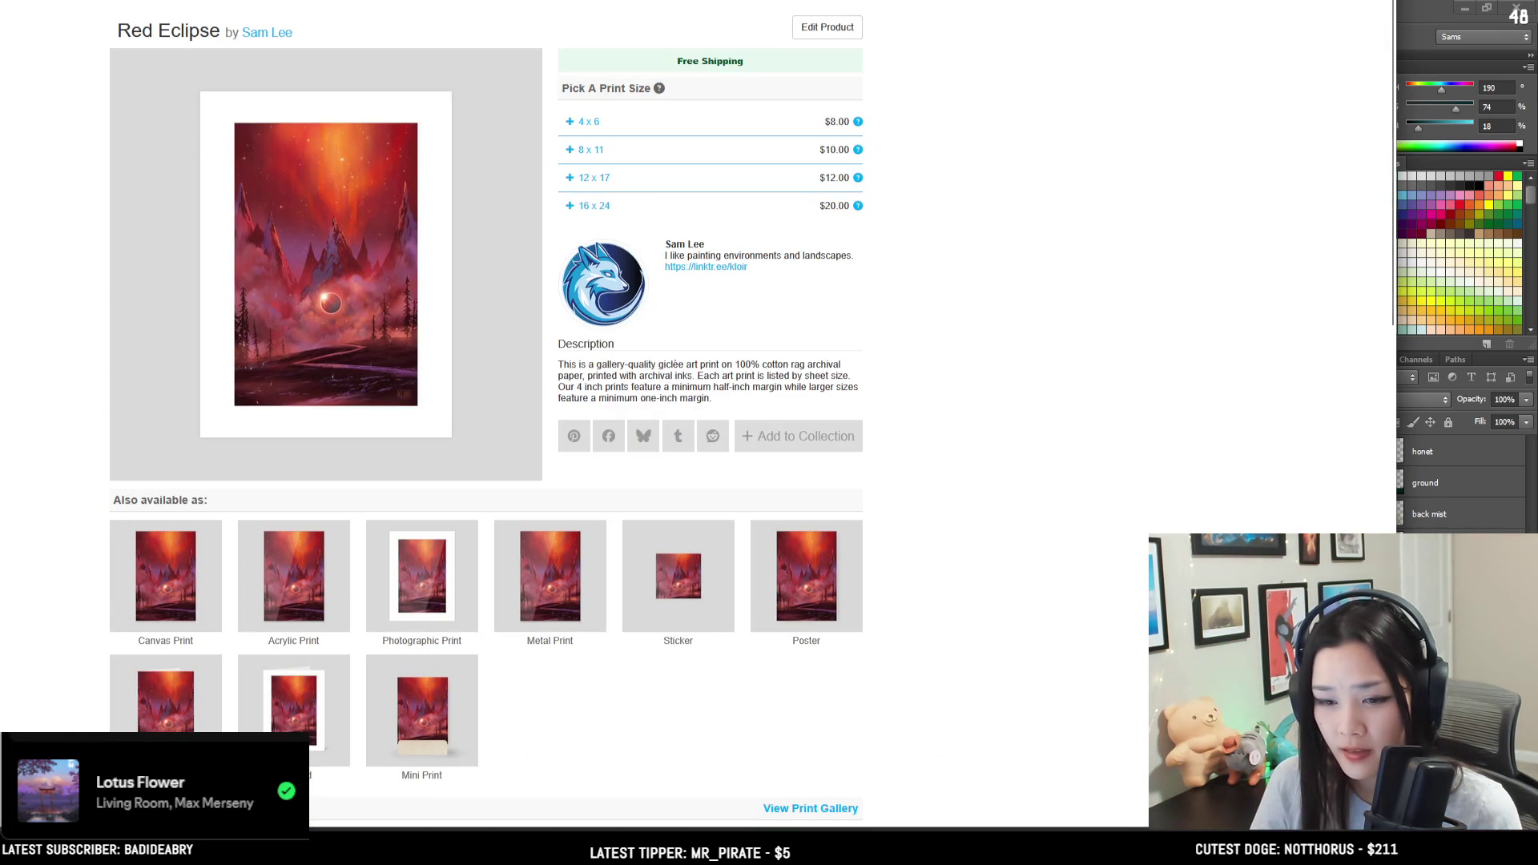
pyautogui.hotkey('alt', 'Left')
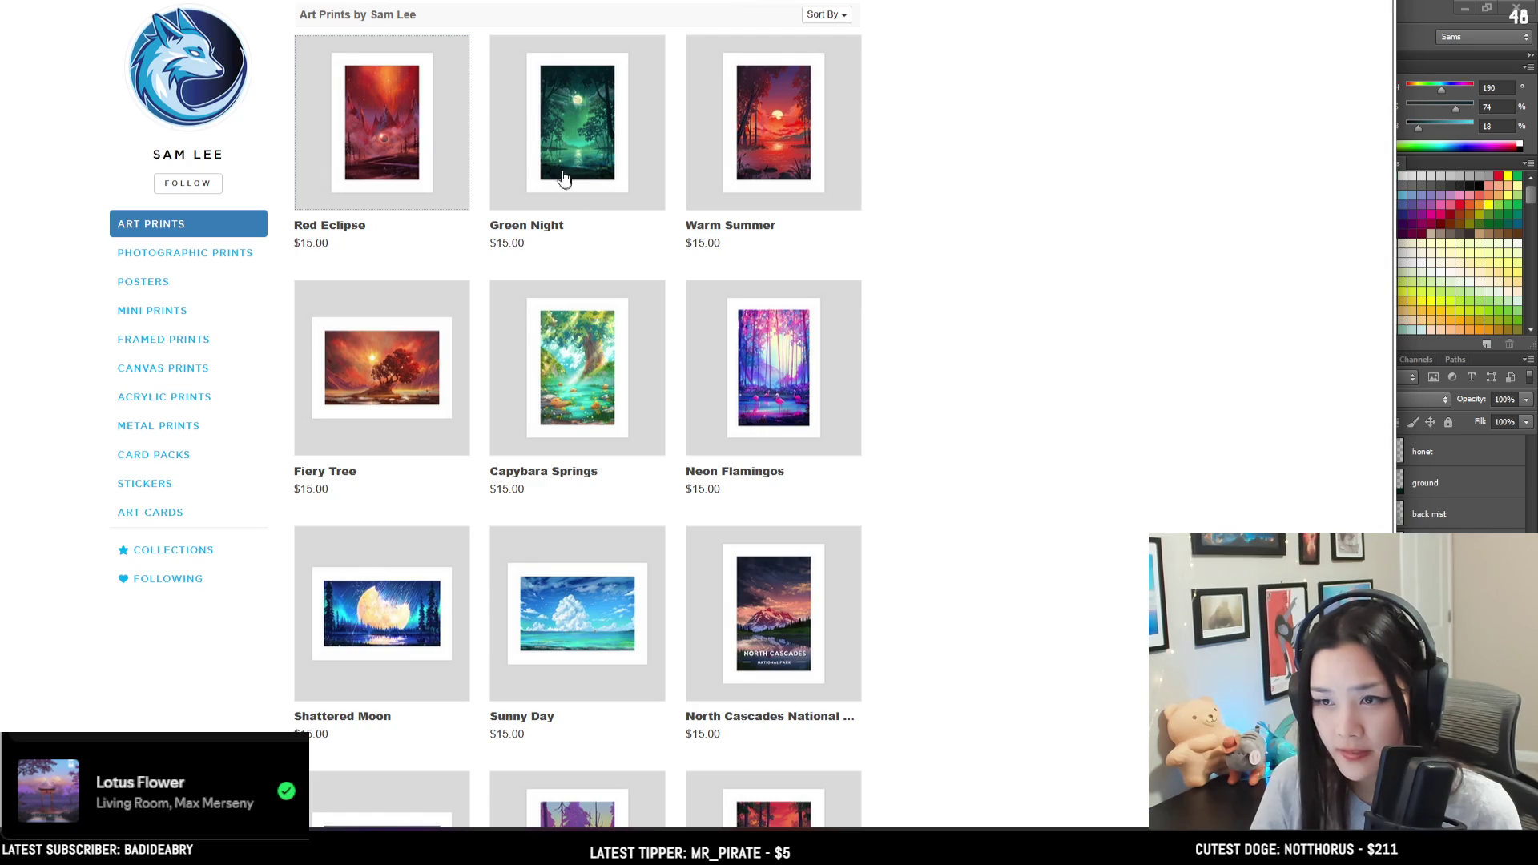
pyautogui.press('super+Down')
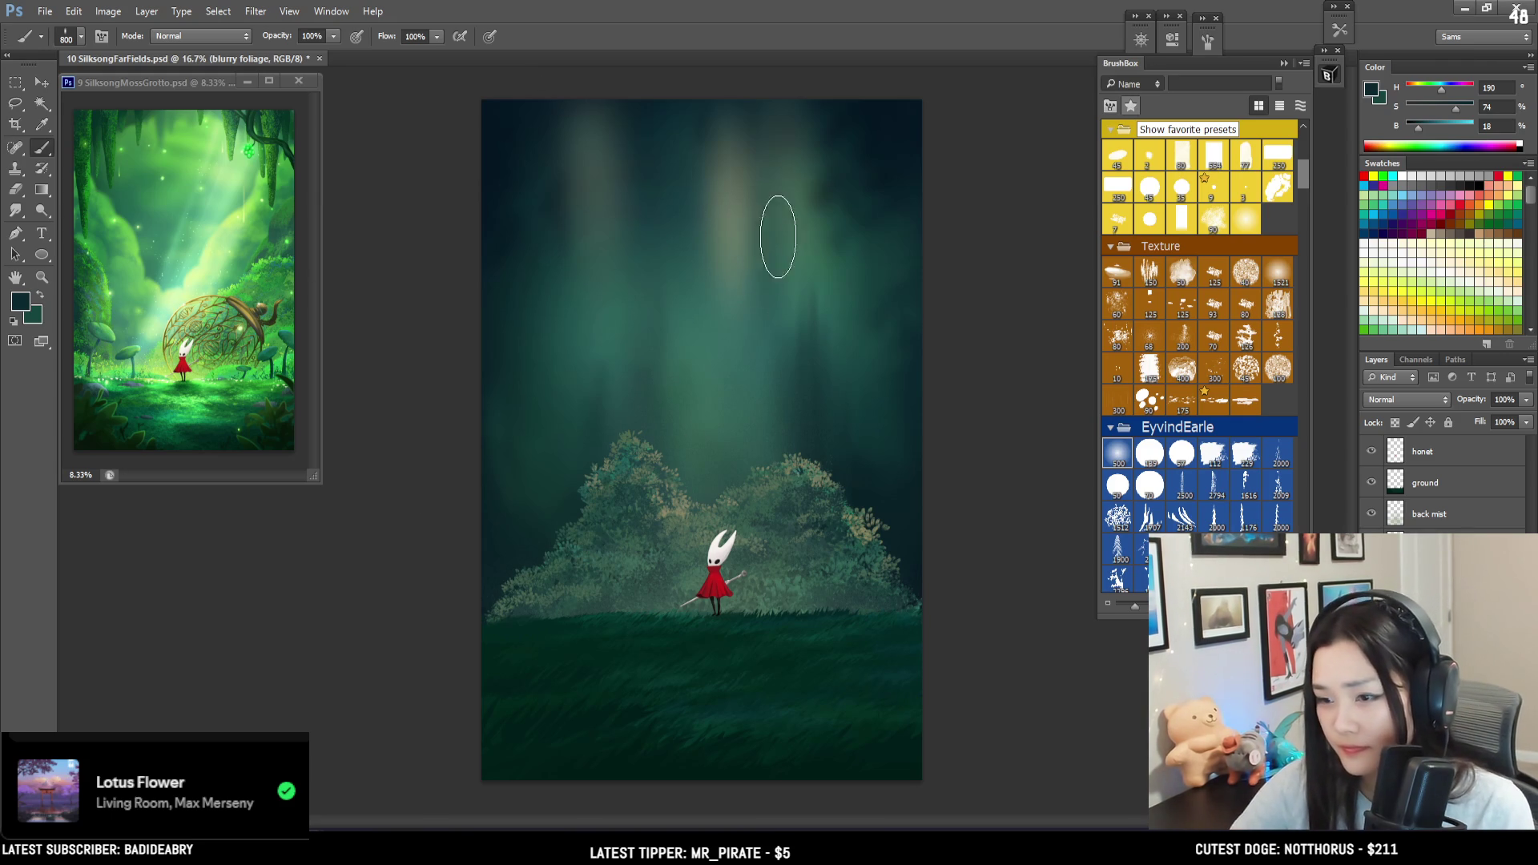
pyautogui.press(']')
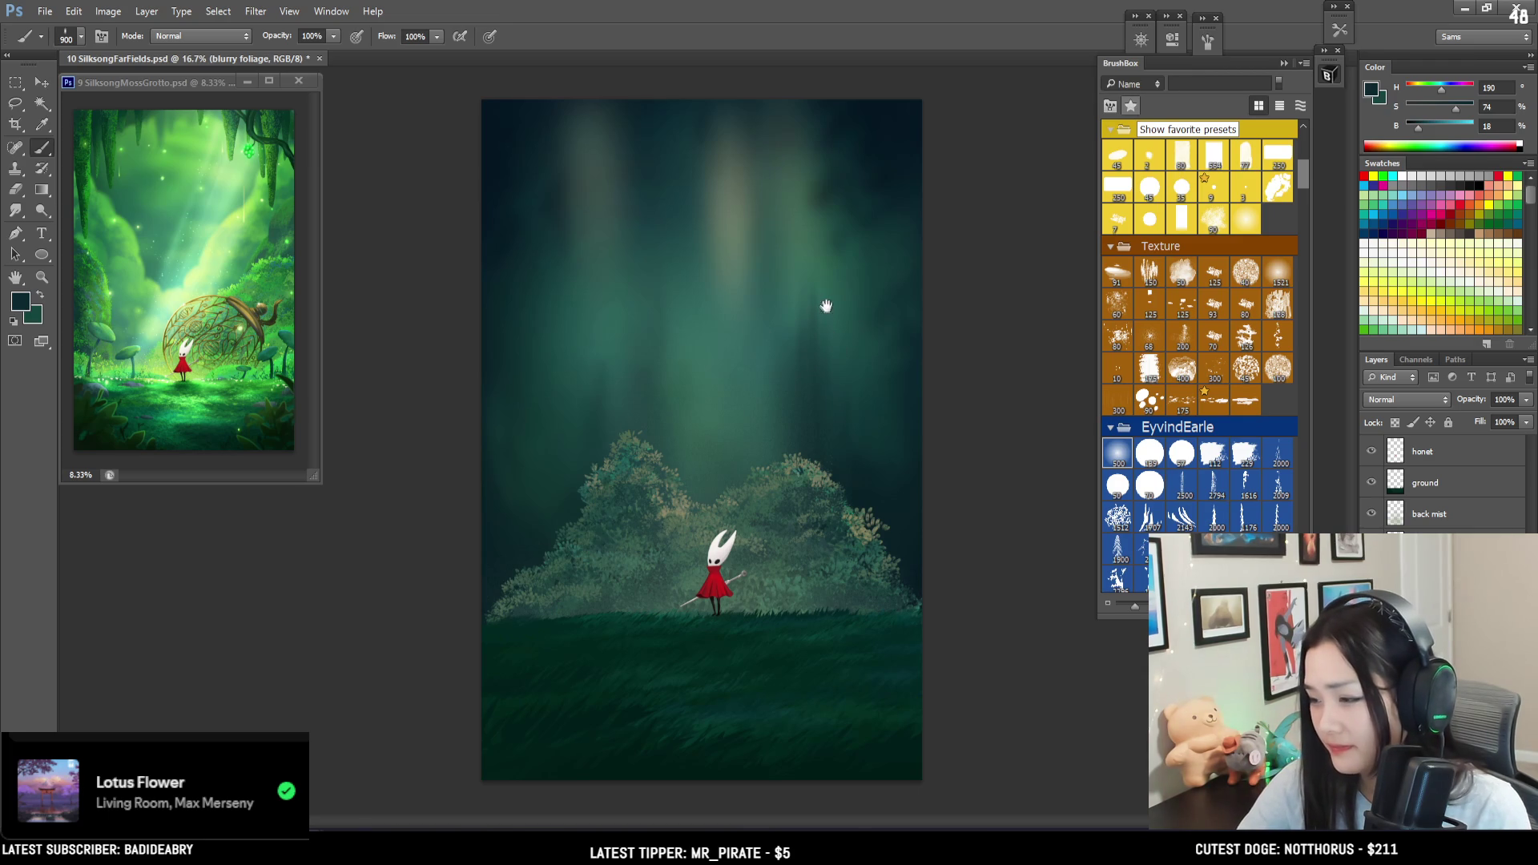
pyautogui.keyDown('alt'); pyautogui.click(806, 409); pyautogui.keyUp('alt')
pyautogui.press(']')
pyautogui.press(']')
pyautogui.keyDown('alt'); pyautogui.click(515, 560); pyautogui.keyUp('alt')
pyautogui.press('[')
pyautogui.press('[')
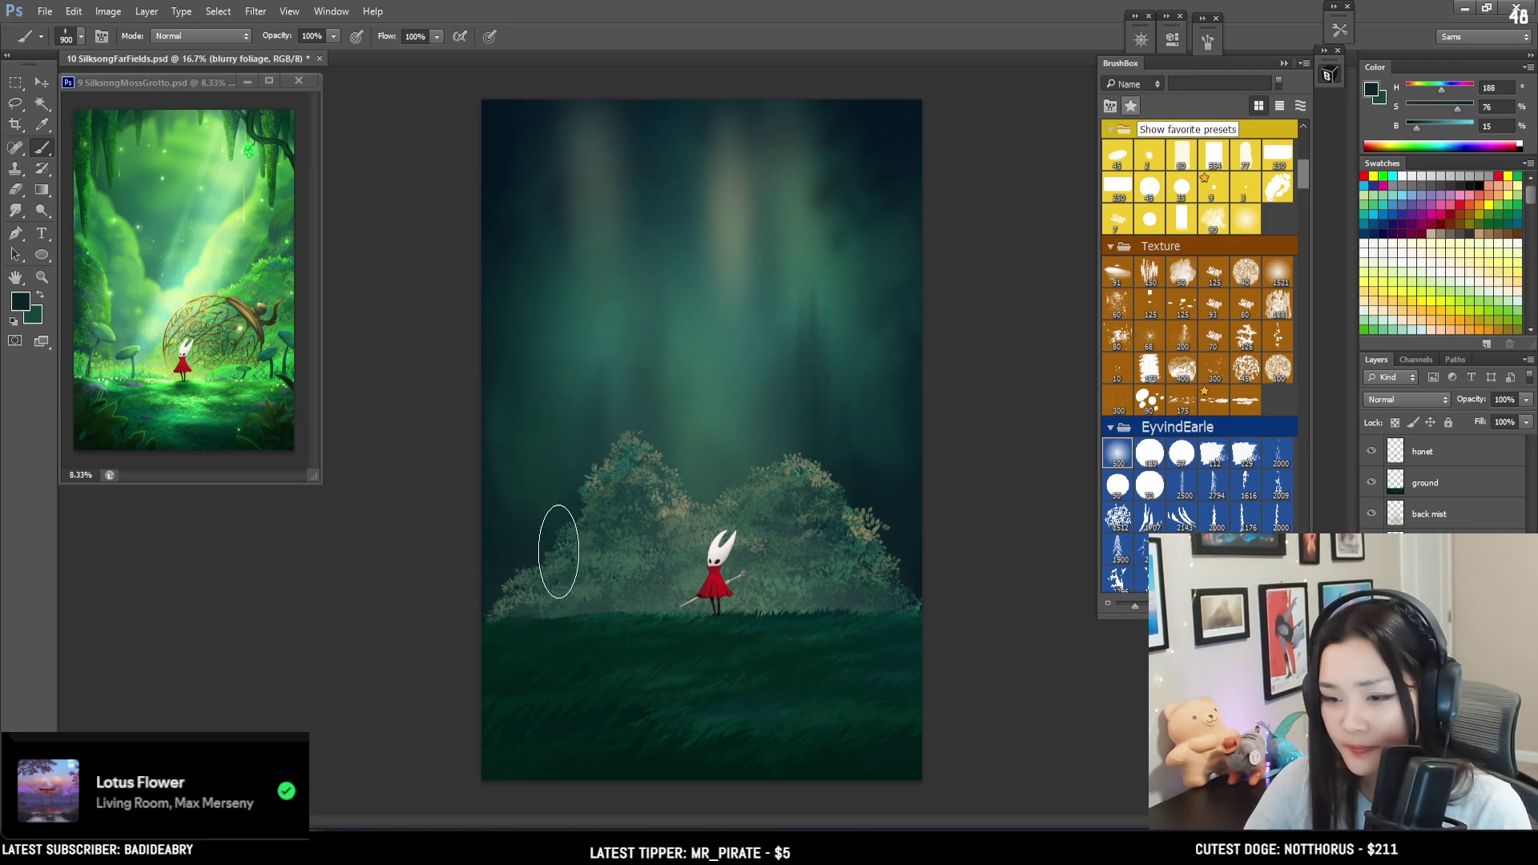
pyautogui.press(']')
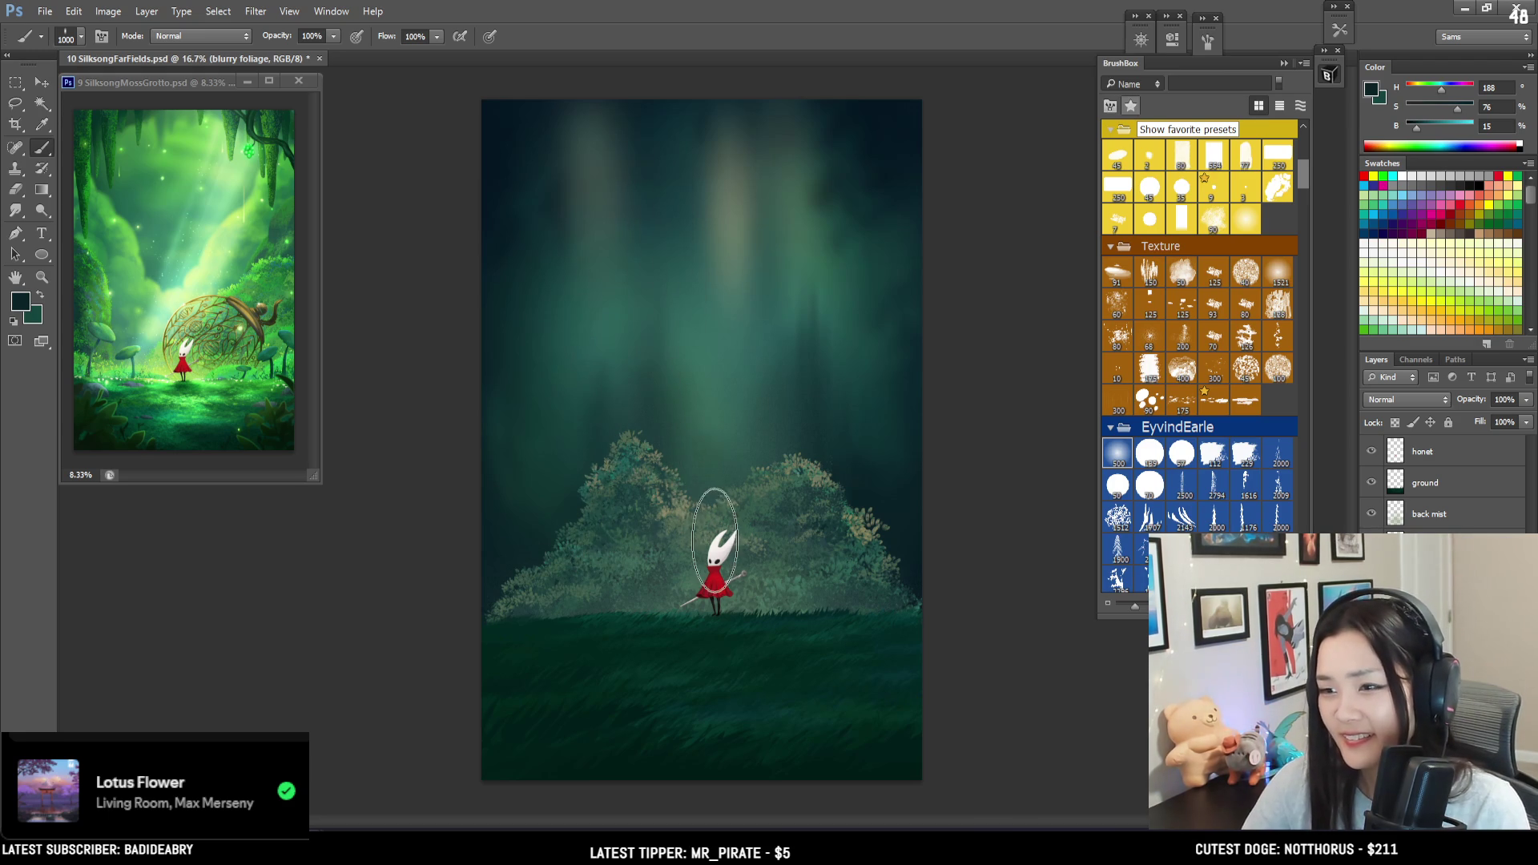
pyautogui.press('[')
pyautogui.press('[')
pyautogui.press('[')
pyautogui.press('[')
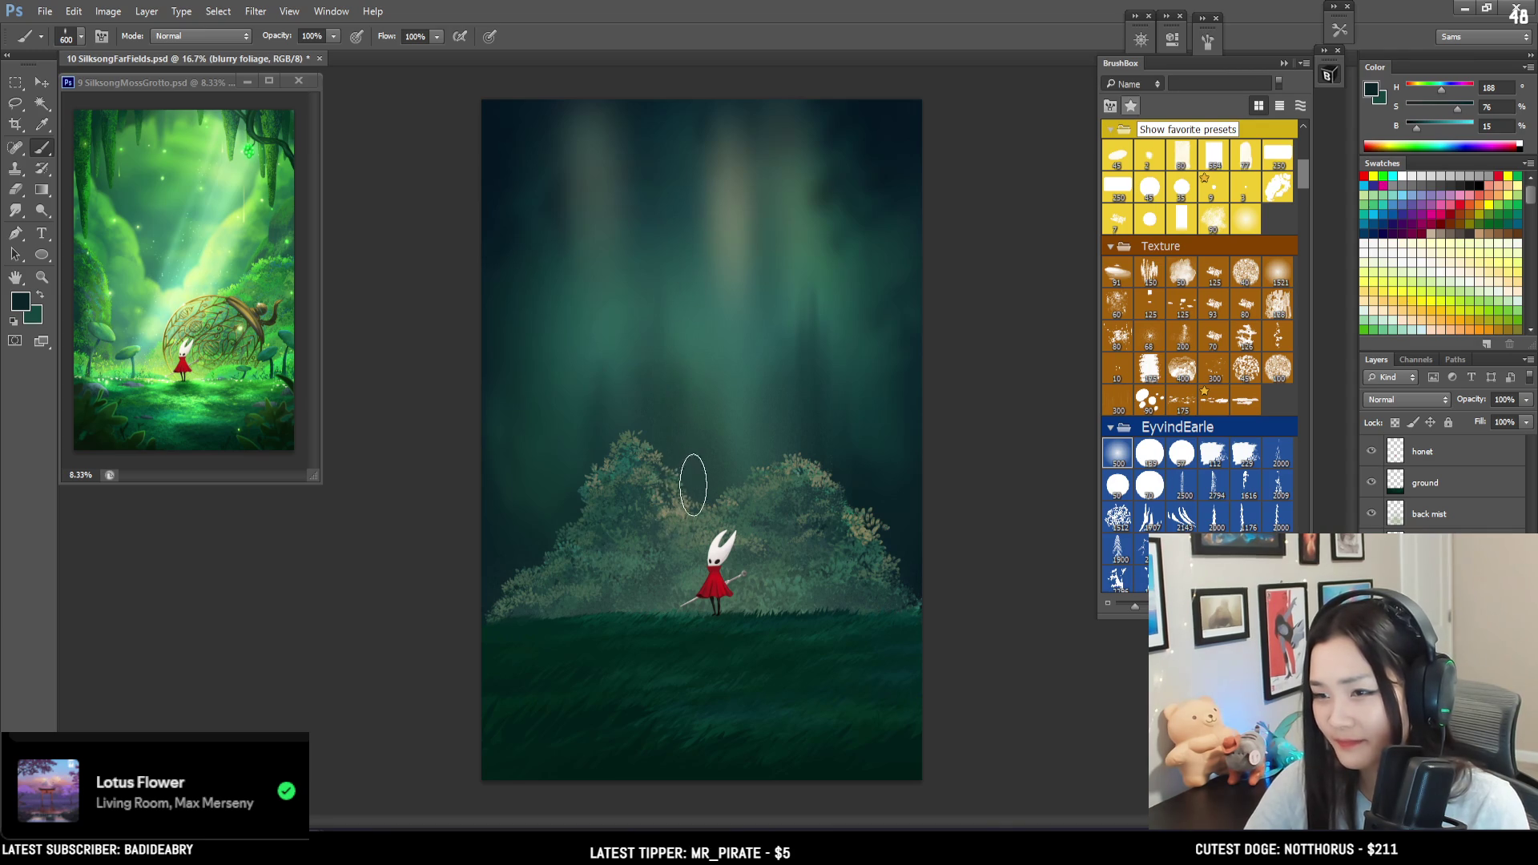
pyautogui.keyDown('alt'); pyautogui.click(688, 361); pyautogui.keyUp('alt')
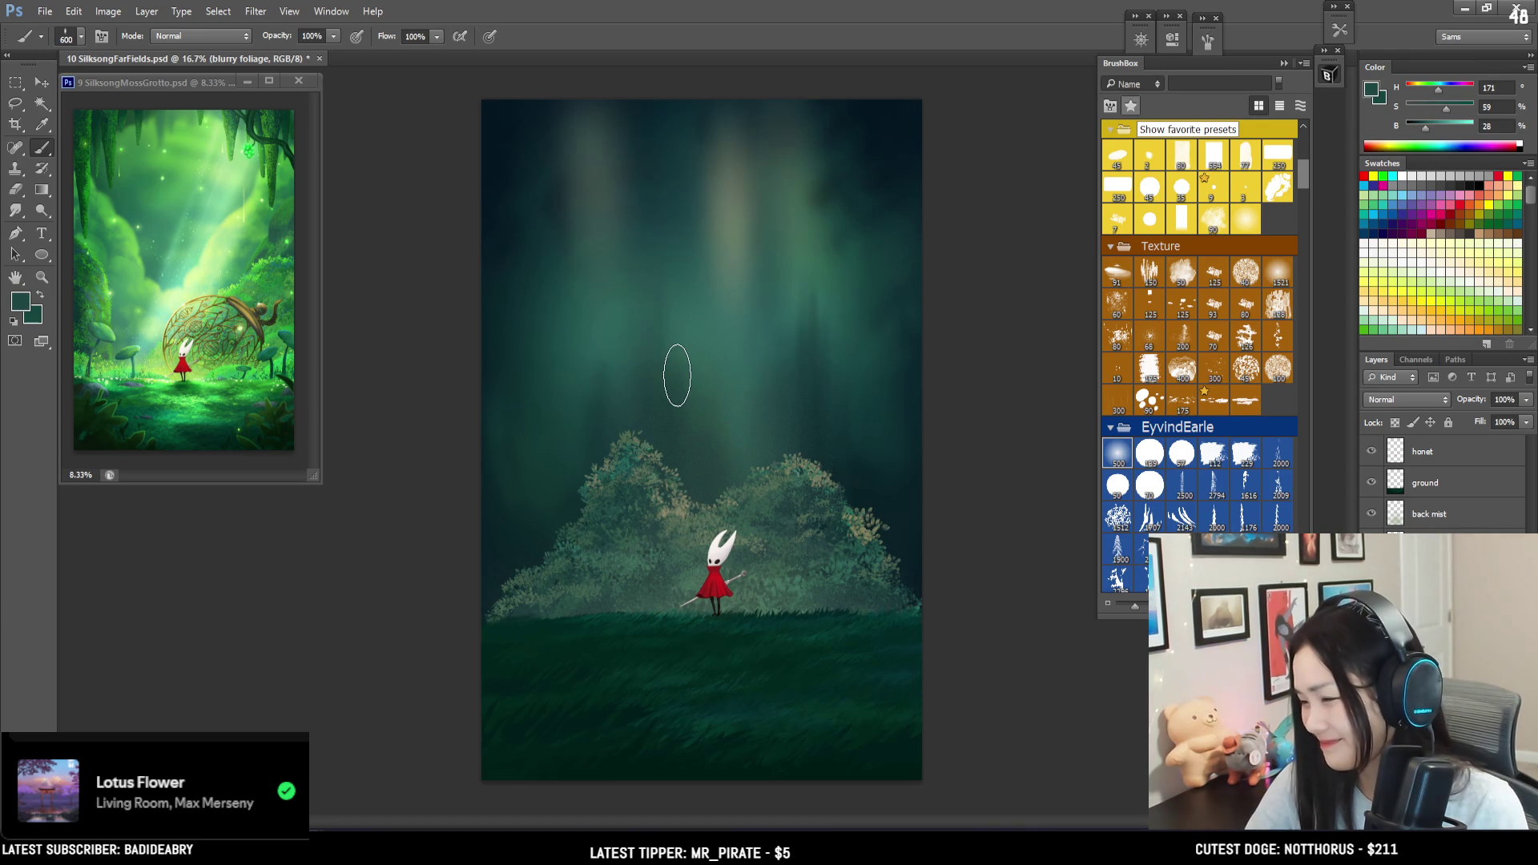
pyautogui.press('[')
pyautogui.press('[')
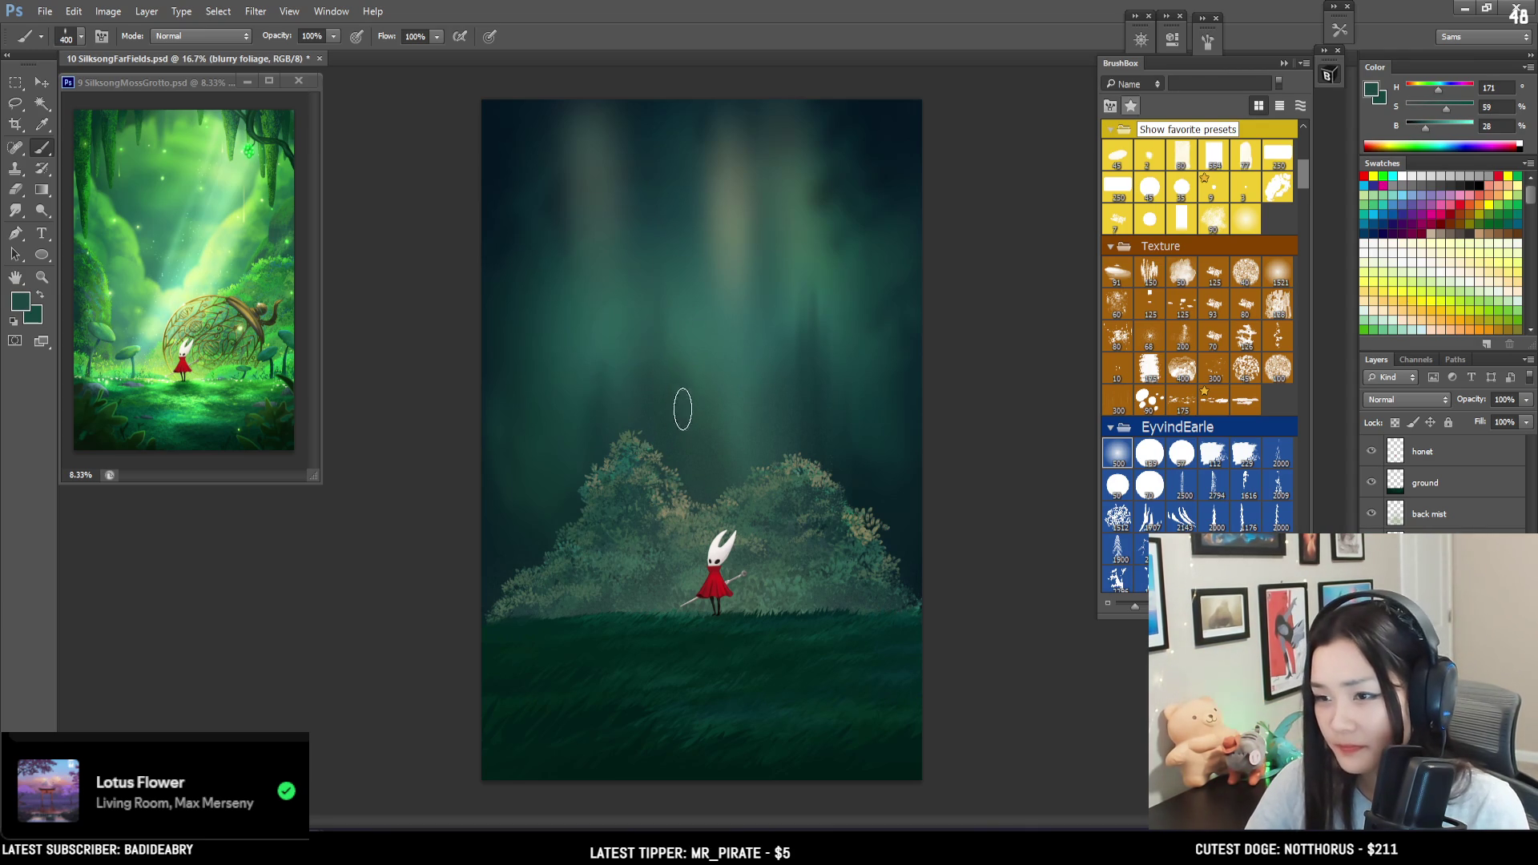
pyautogui.keyDown('alt'); pyautogui.click(814, 395); pyautogui.keyUp('alt')
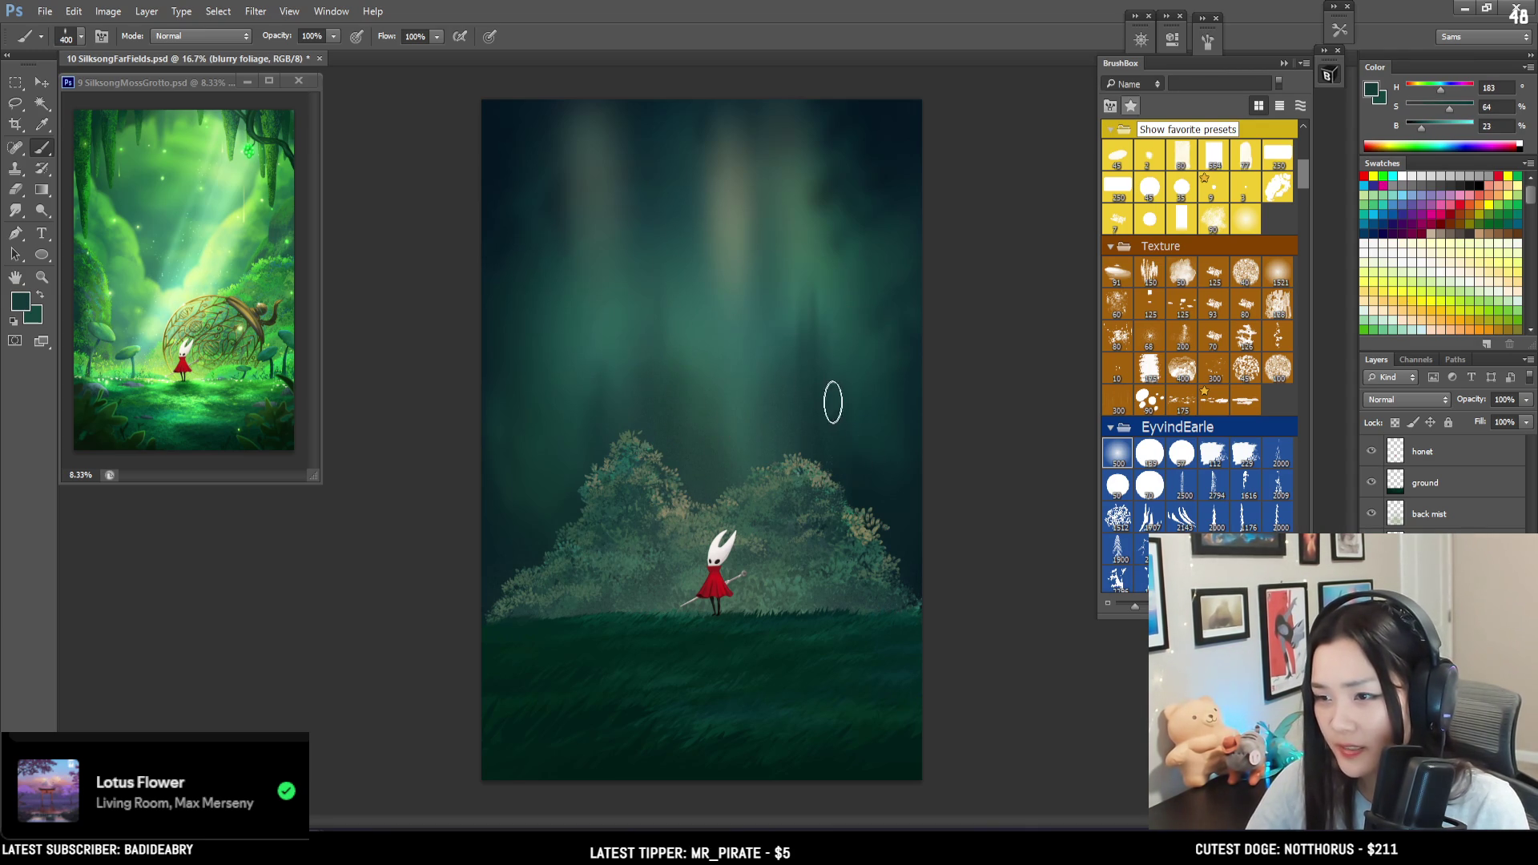
pyautogui.keyDown('alt'); pyautogui.click(877, 432); pyautogui.keyUp('alt')
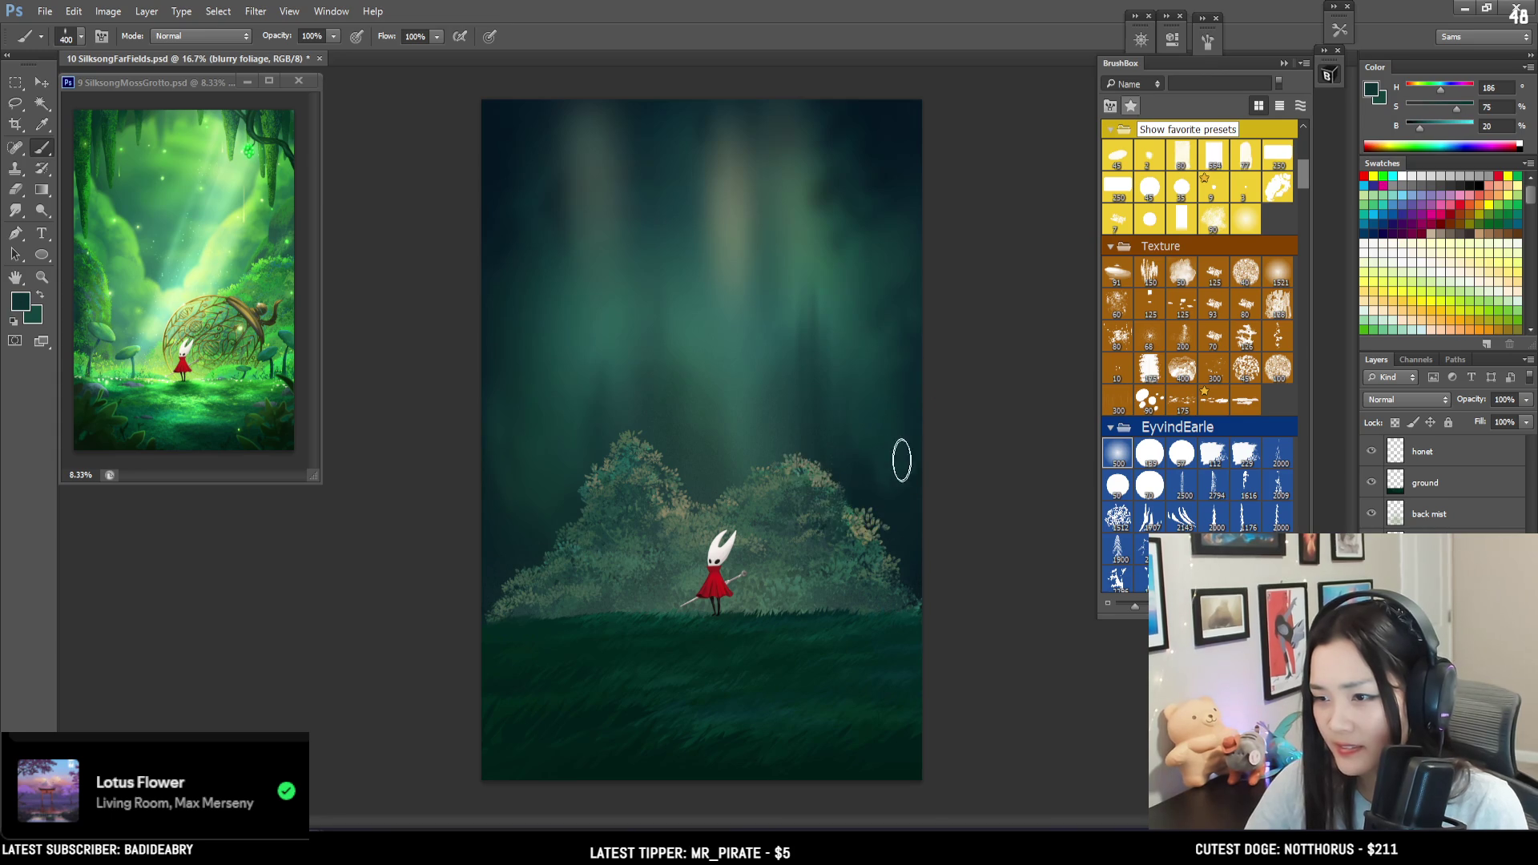
pyautogui.keyDown('alt'); pyautogui.click(871, 464); pyautogui.keyUp('alt')
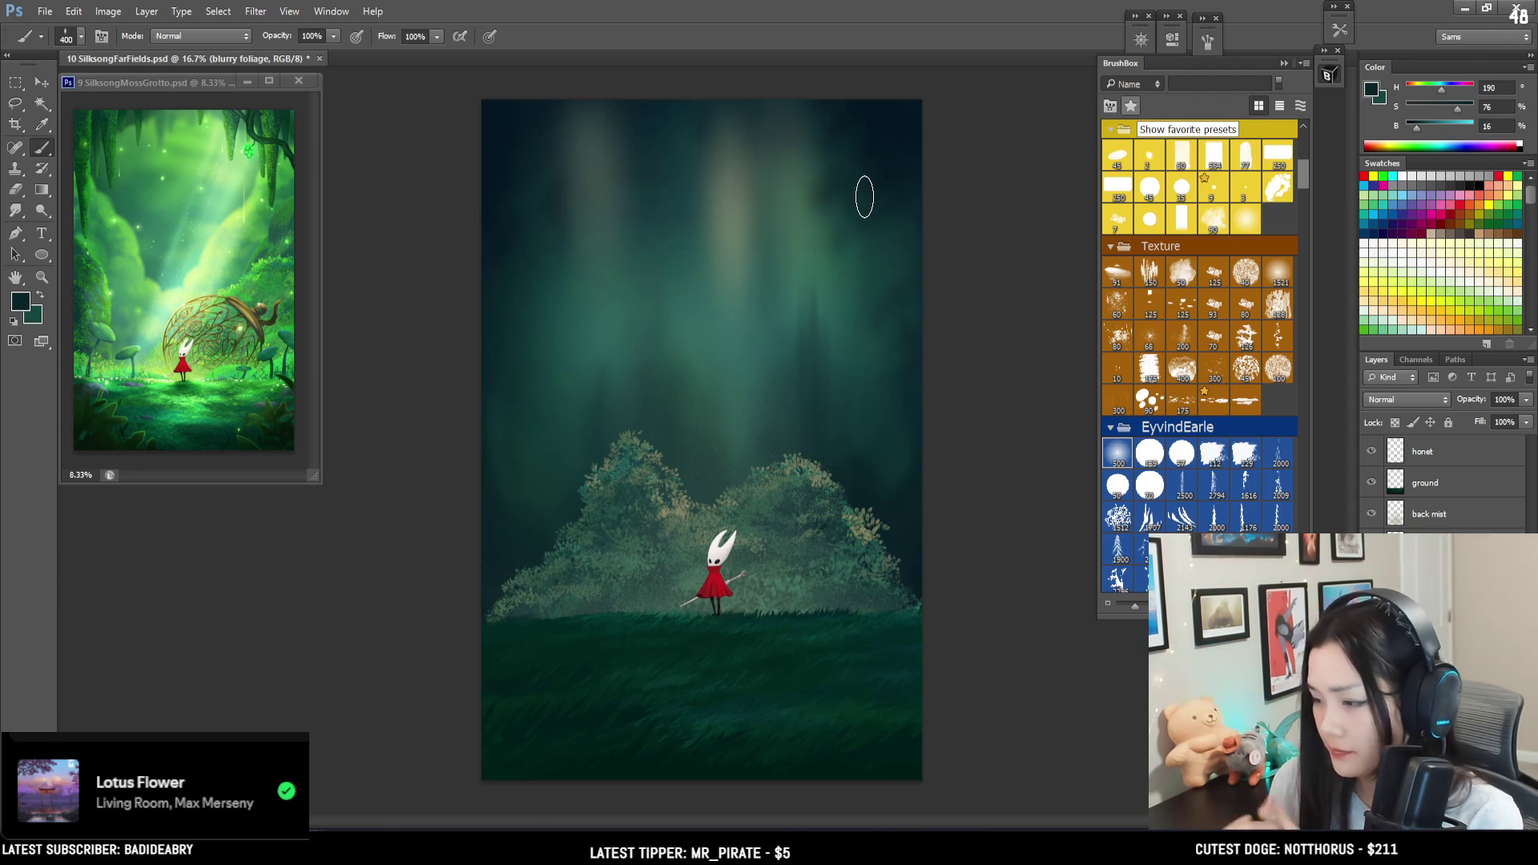
pyautogui.moveTo(524, 272)
pyautogui.mouseDown()
pyautogui.moveTo(505, 213)
pyautogui.moveTo(513, 224)
pyautogui.mouseUp()
pyautogui.press(']')
pyautogui.press(']')
pyautogui.press(']')
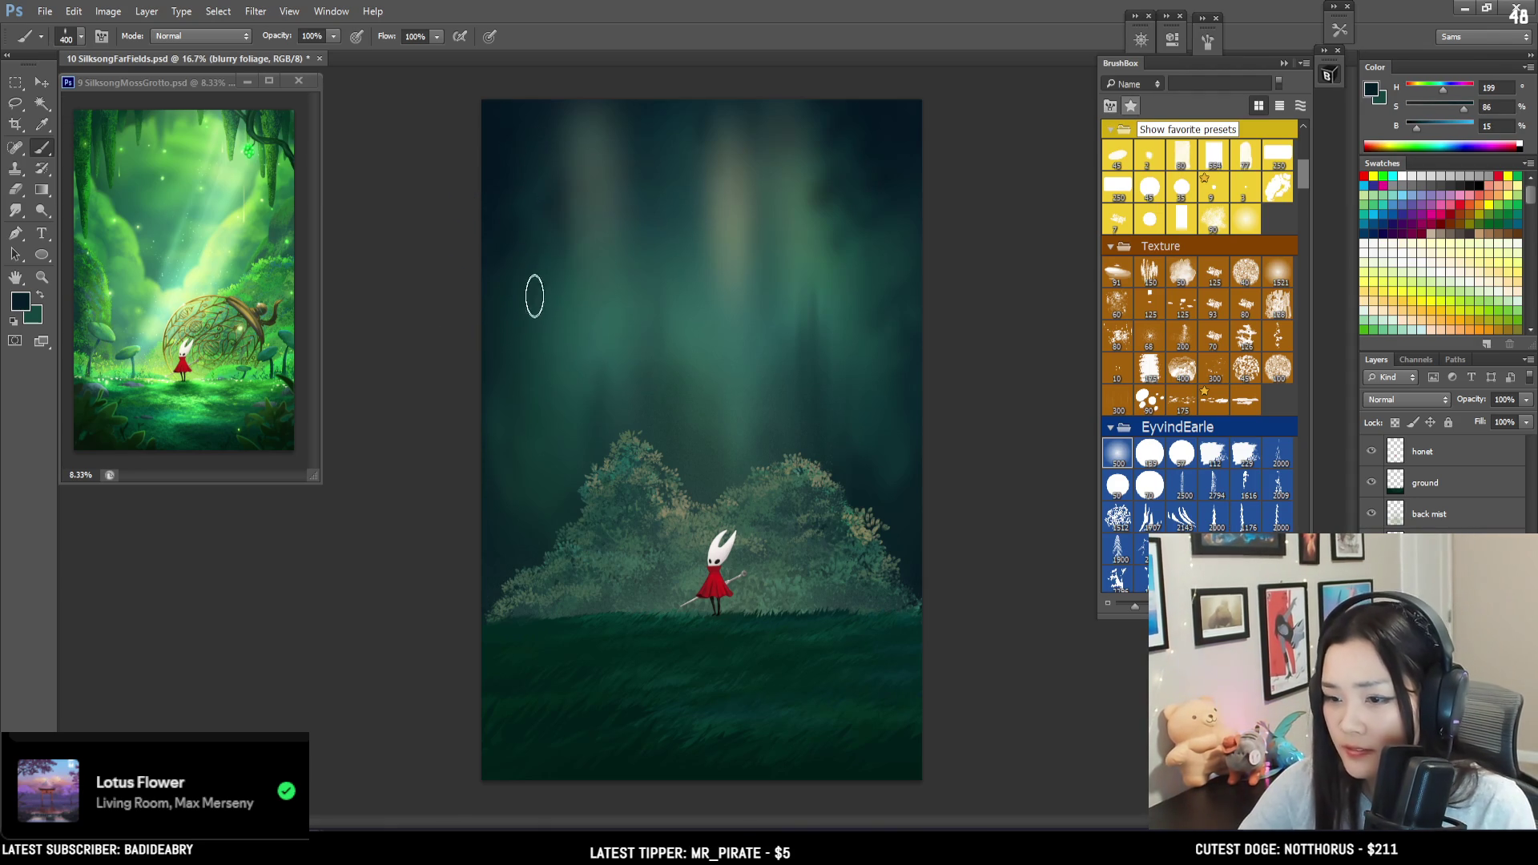
pyautogui.press('[')
pyautogui.press('[')
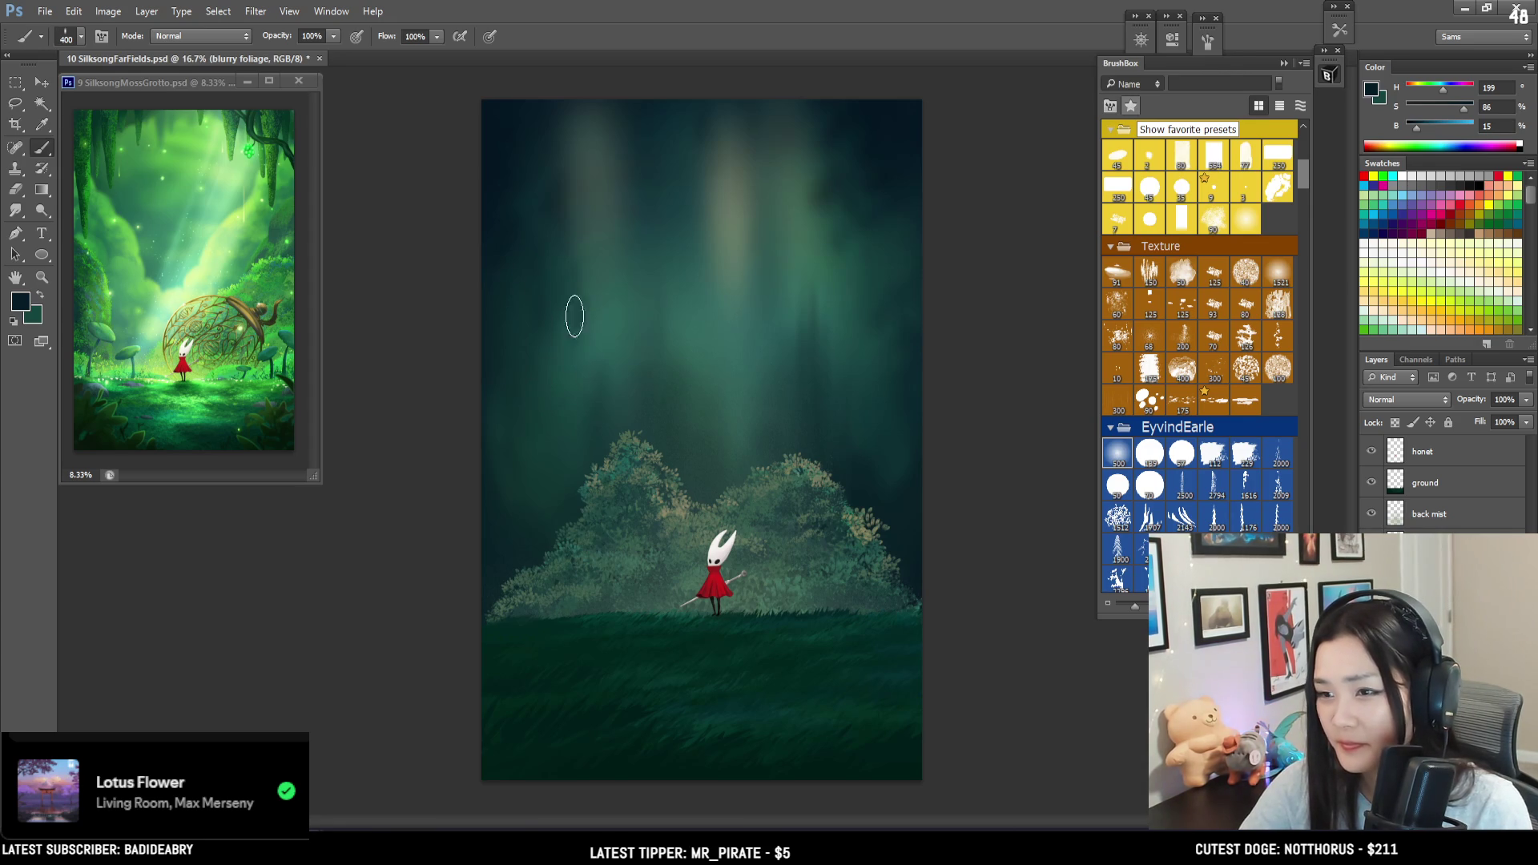
pyautogui.keyDown('alt'); pyautogui.click(737, 197); pyautogui.keyUp('alt')
pyautogui.press(']')
pyautogui.press(']')
pyautogui.press(']')
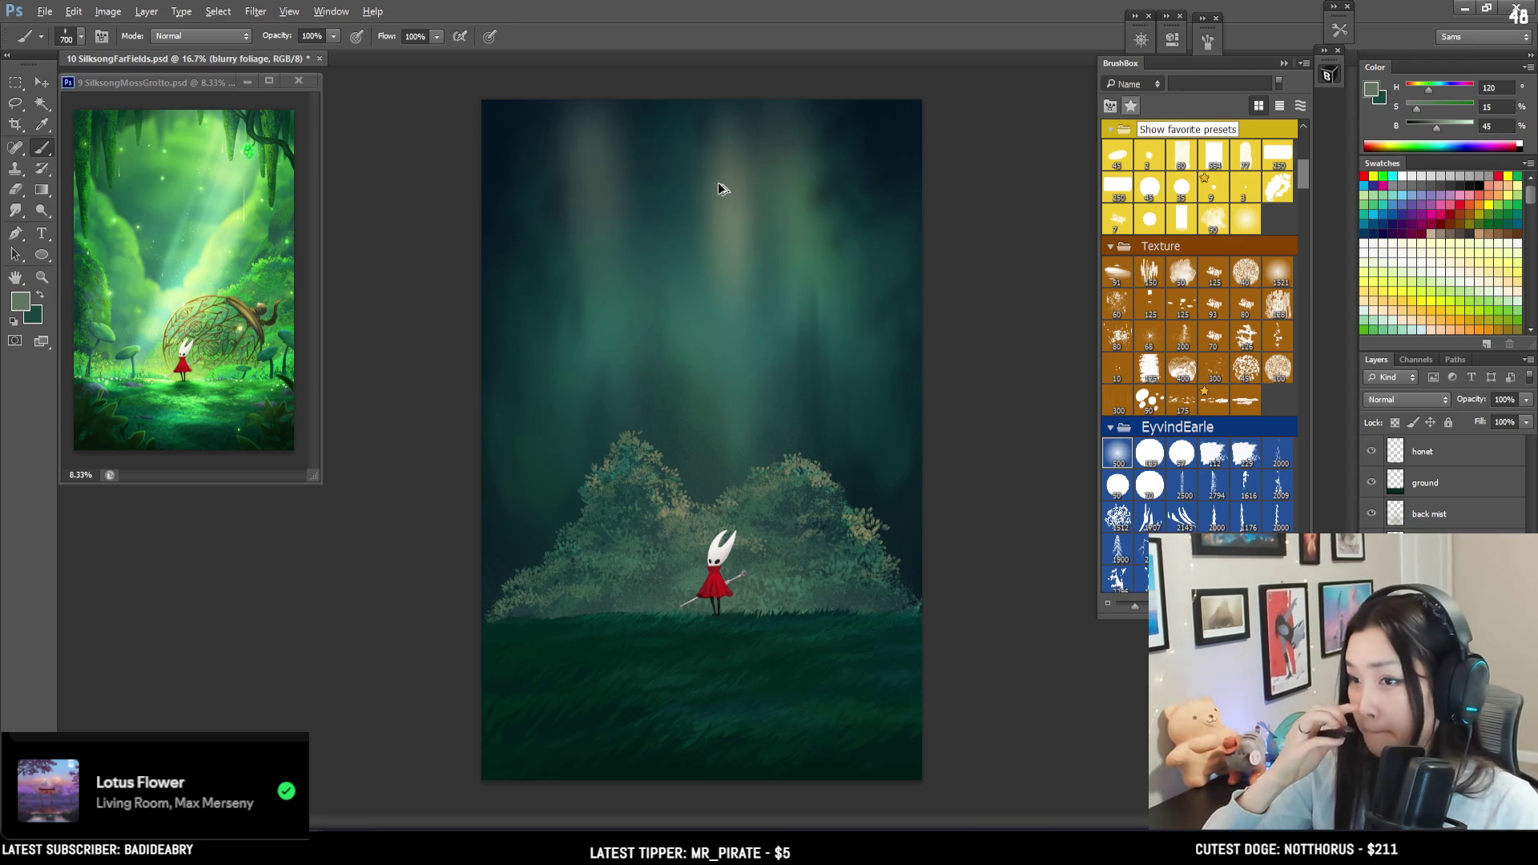
pyautogui.press(']')
pyautogui.press(']')
pyautogui.keyDown('alt'); pyautogui.click(537, 142); pyautogui.keyUp('alt')
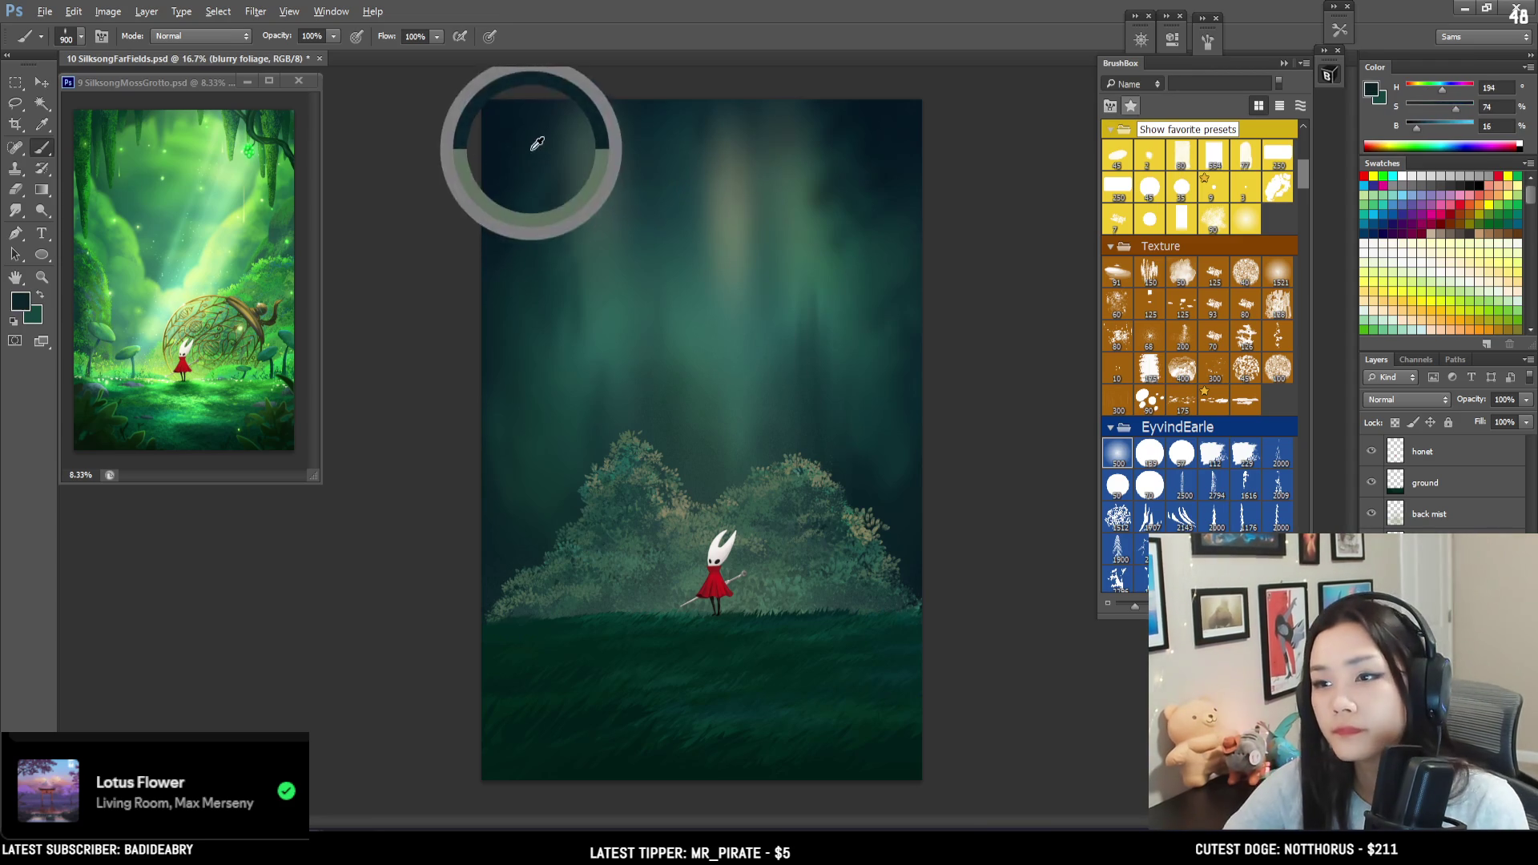
# - Darken the bright top-centre glow with the history Eraser, then enlarge the eraser
pyautogui.press('e')
pyautogui.rightClick(585, 145)
pyautogui.press('Escape')
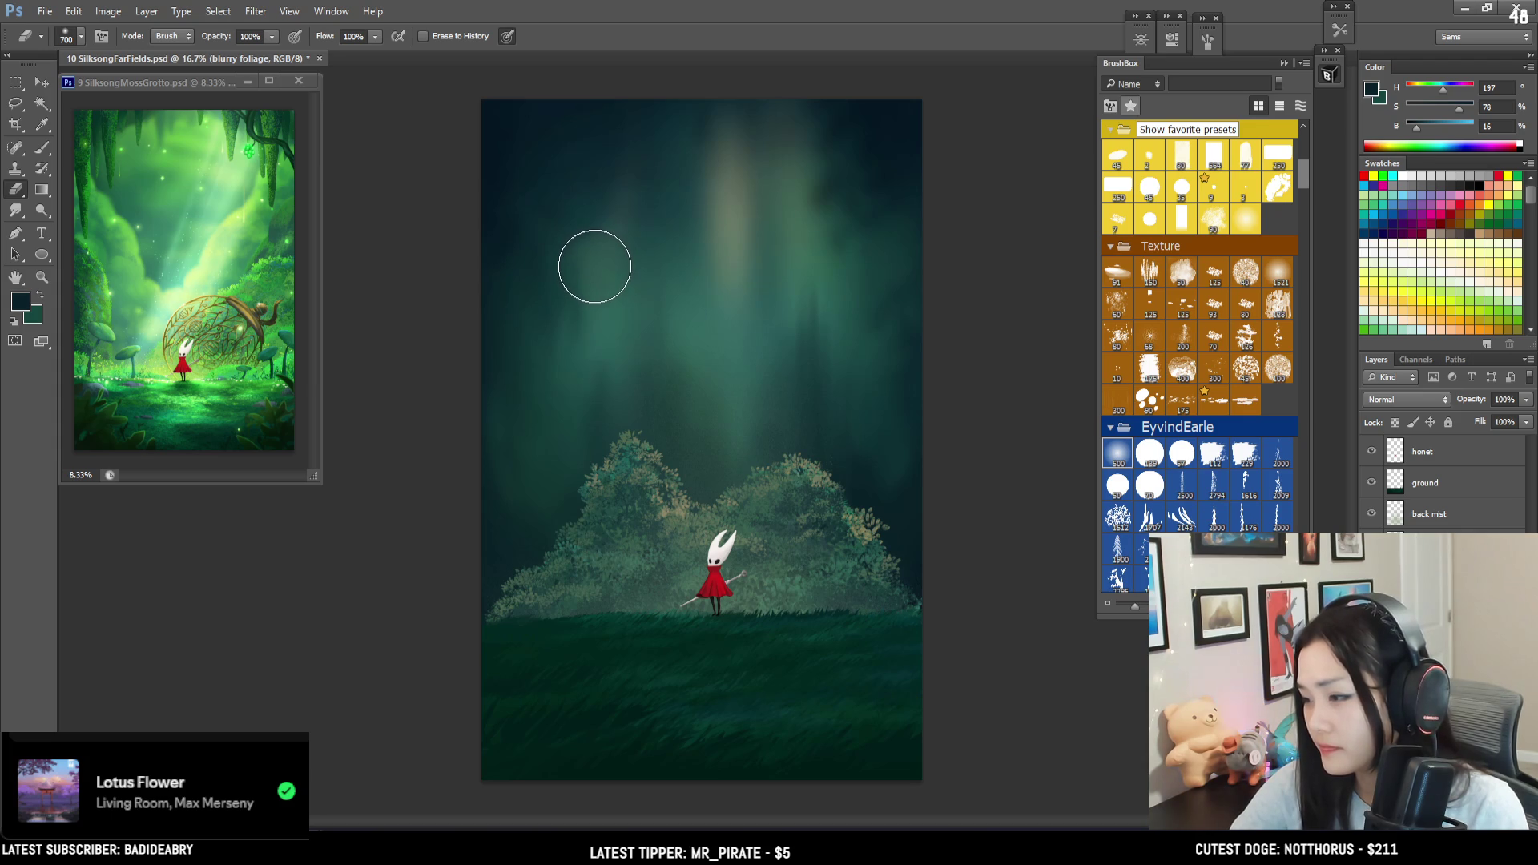
pyautogui.moveTo(651, 137)
pyautogui.mouseDown()
pyautogui.moveTo(710, 171)
pyautogui.moveTo(737, 237)
pyautogui.moveTo(721, 208)
pyautogui.moveTo(721, 292)
pyautogui.moveTo(728, 144)
pyautogui.mouseUp()
pyautogui.press(']')
pyautogui.press(']')
pyautogui.press(']')
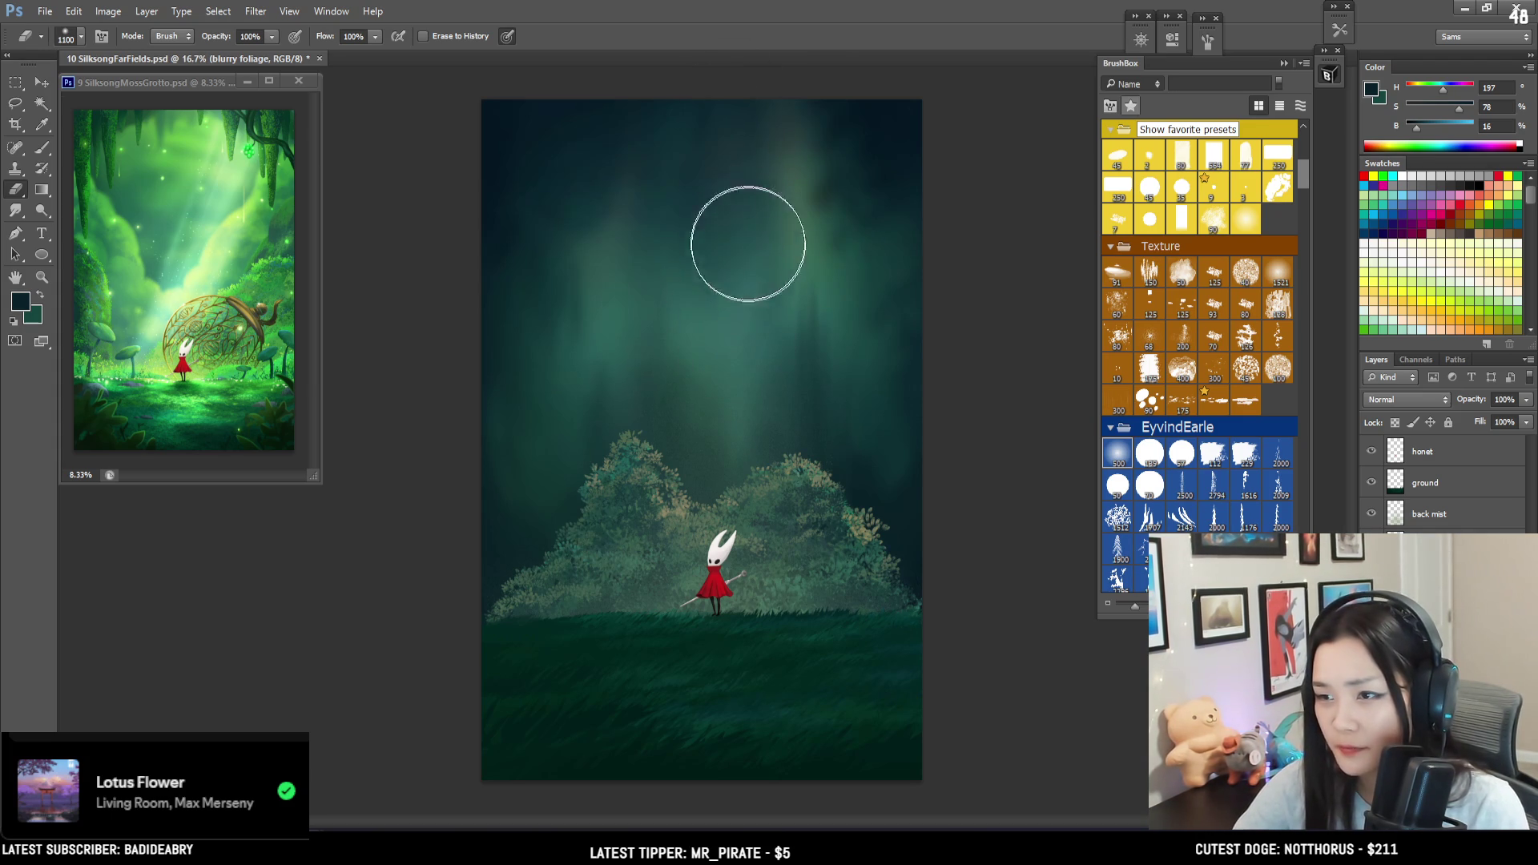
# - Sample mist teals with the Brush at size 800, test a dark dab and undo it
pyautogui.press('b')
pyautogui.keyDown('alt'); pyautogui.click(818, 244); pyautogui.keyUp('alt')
pyautogui.press('[')
pyautogui.press('[')
pyautogui.press('[')
pyautogui.press('[')
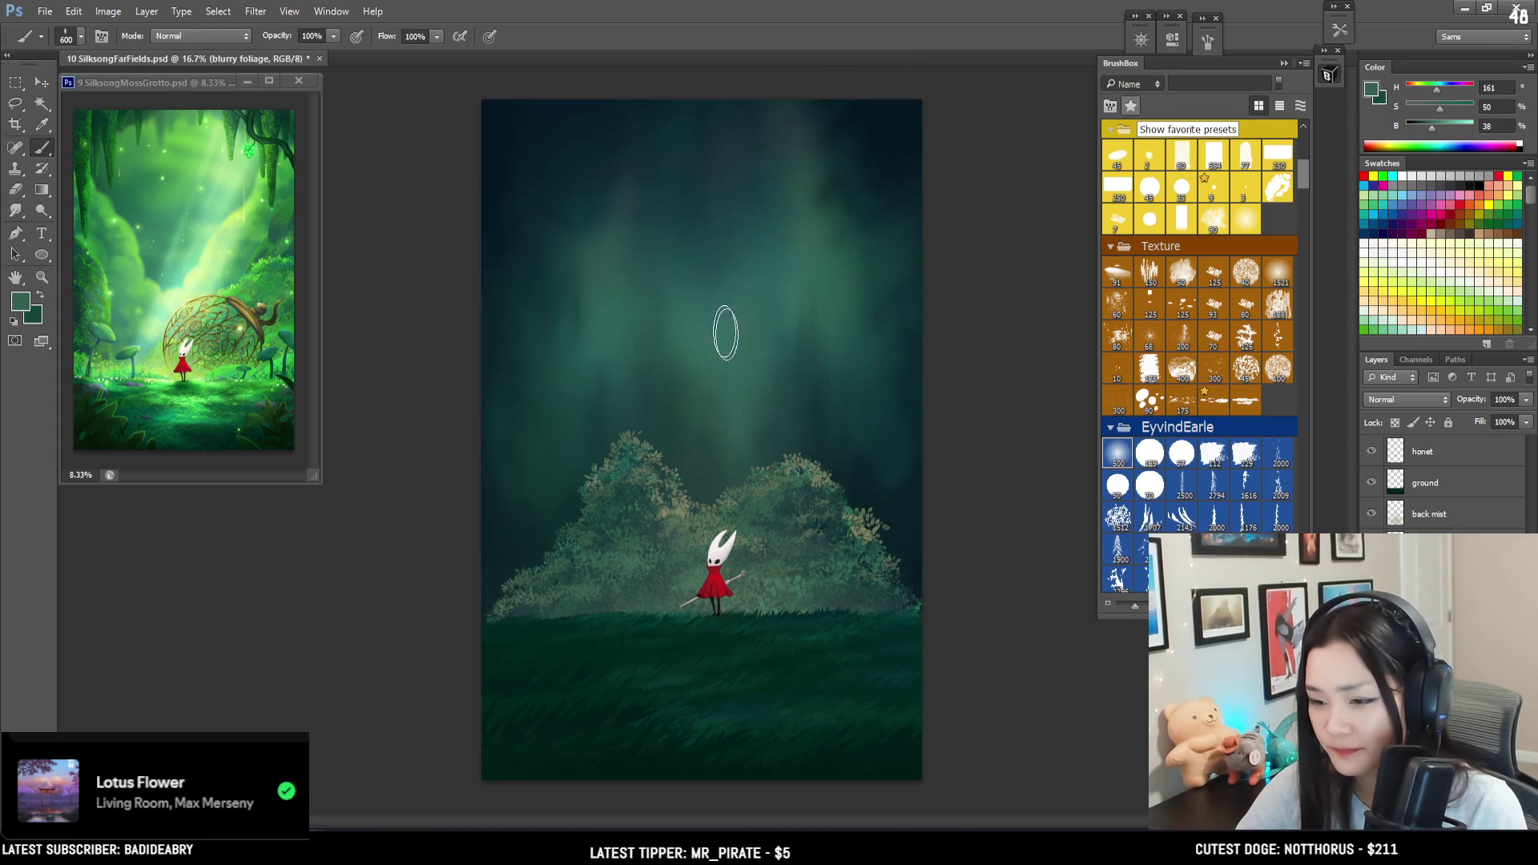
pyautogui.keyDown('alt'); pyautogui.click(741, 258); pyautogui.keyUp('alt')
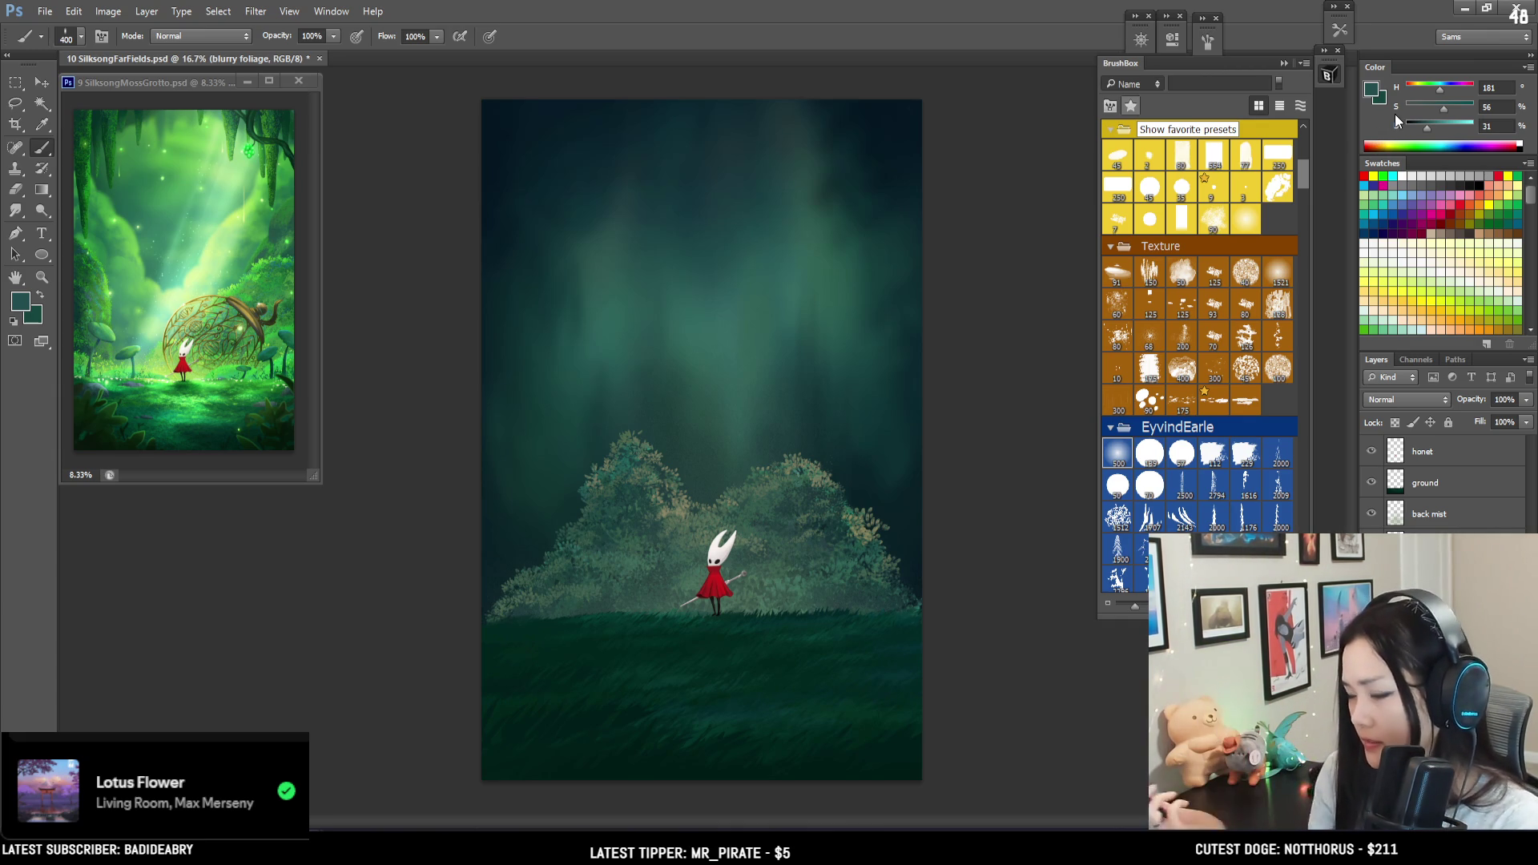
pyautogui.keyDown('alt'); pyautogui.click(521, 241); pyautogui.keyUp('alt')
pyautogui.click(739, 311)
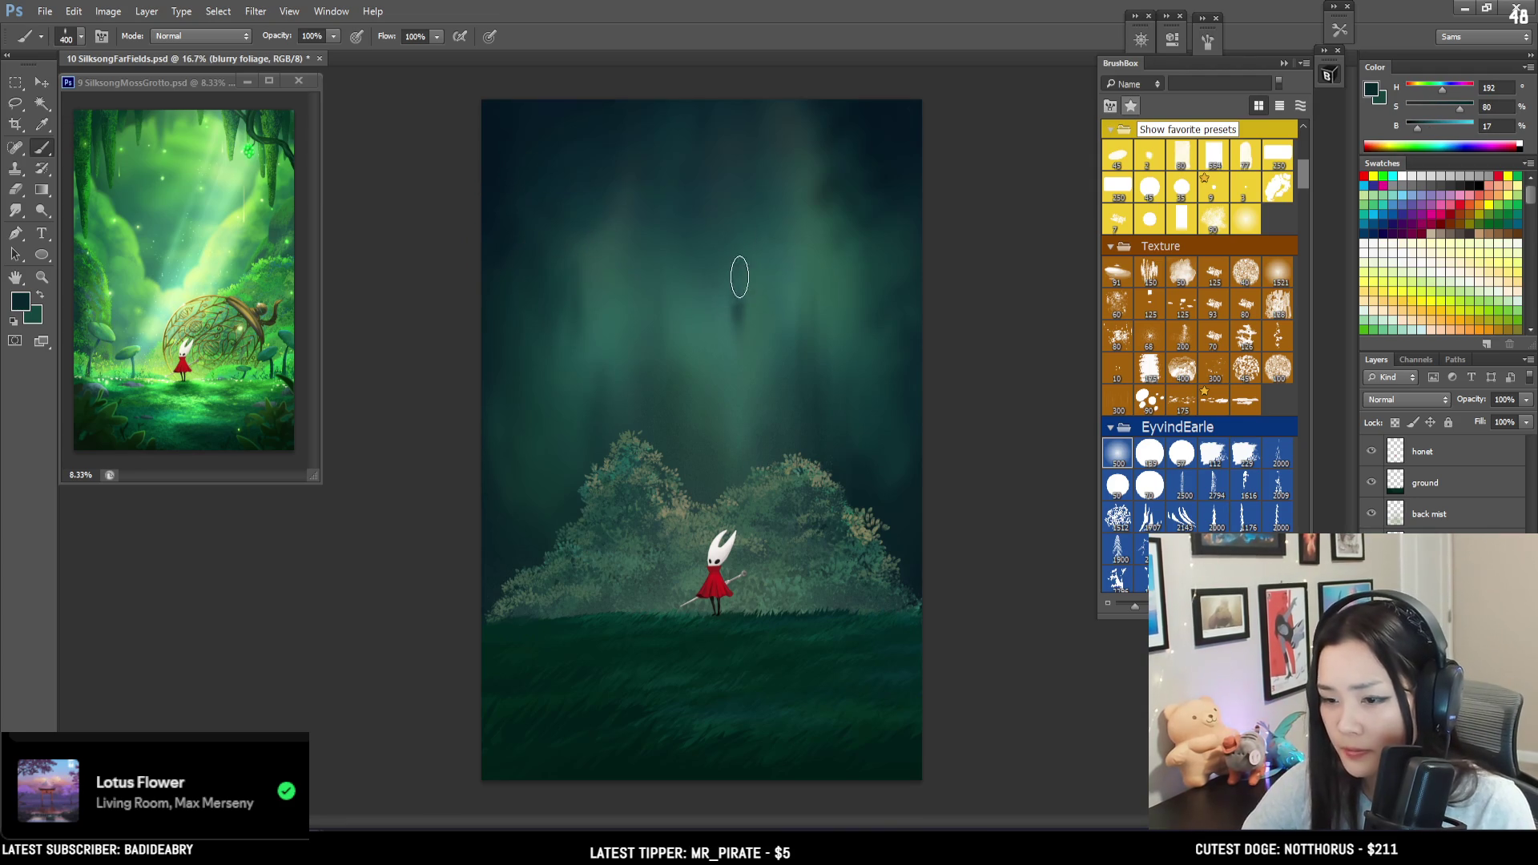
pyautogui.hotkey('ctrl', 'z')
pyautogui.press(']')
pyautogui.press(']')
pyautogui.press(']')
# - Sample sea-greens and dark teals from the mist, ending on deep teal (H 185, S 71, B 20)
pyautogui.keyDown('alt'); pyautogui.click(864, 306); pyautogui.keyUp('alt')
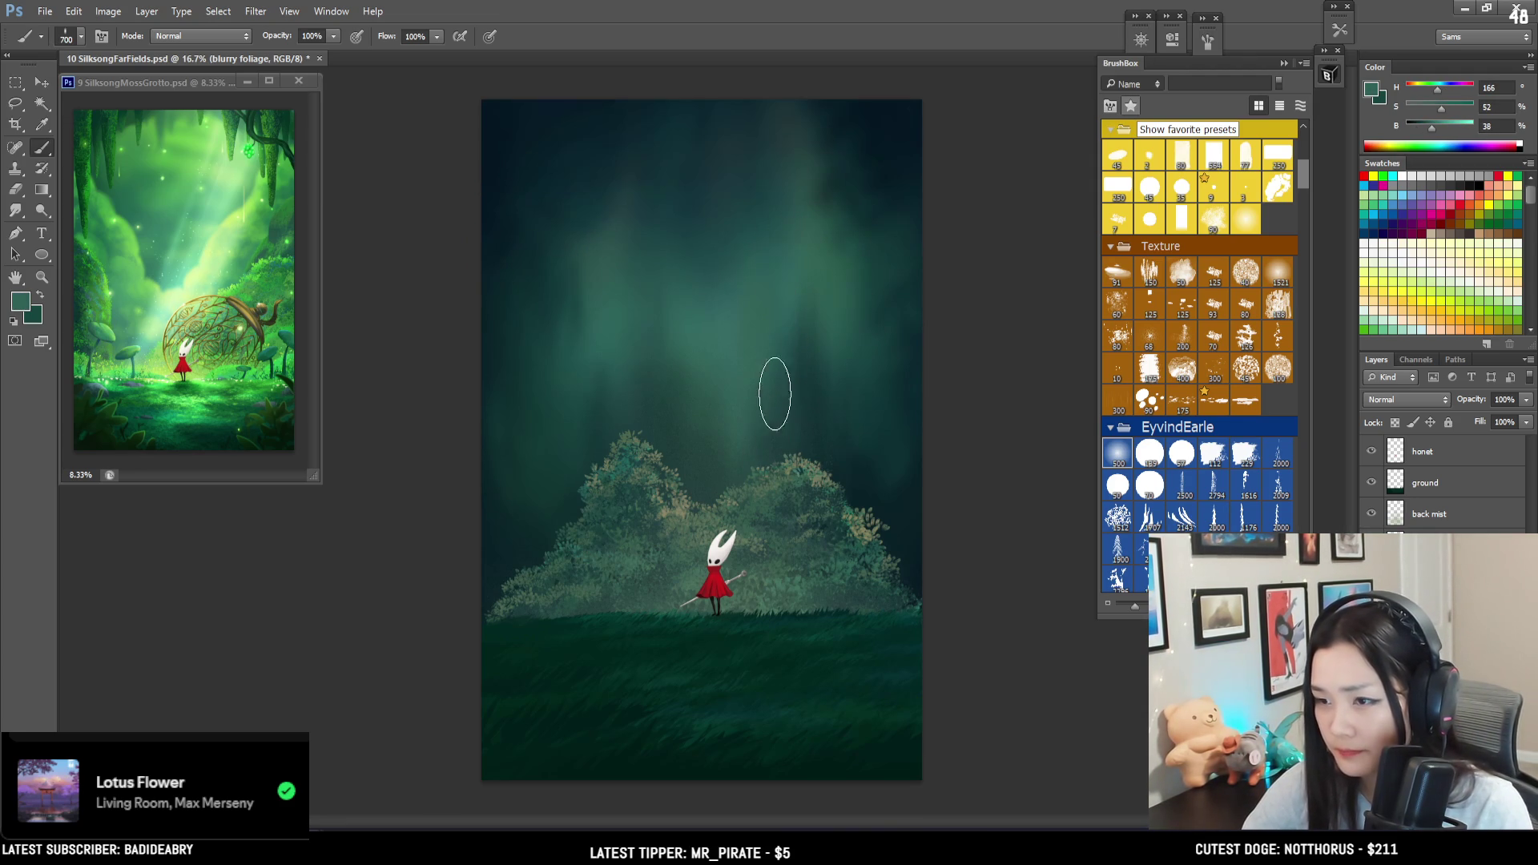
pyautogui.moveTo(771, 376)
pyautogui.keyDown('alt'); pyautogui.mouseDown()
pyautogui.moveTo(772, 268)
pyautogui.moveTo(725, 310)
pyautogui.moveTo(751, 318)
pyautogui.mouseUp(); pyautogui.keyUp('alt')
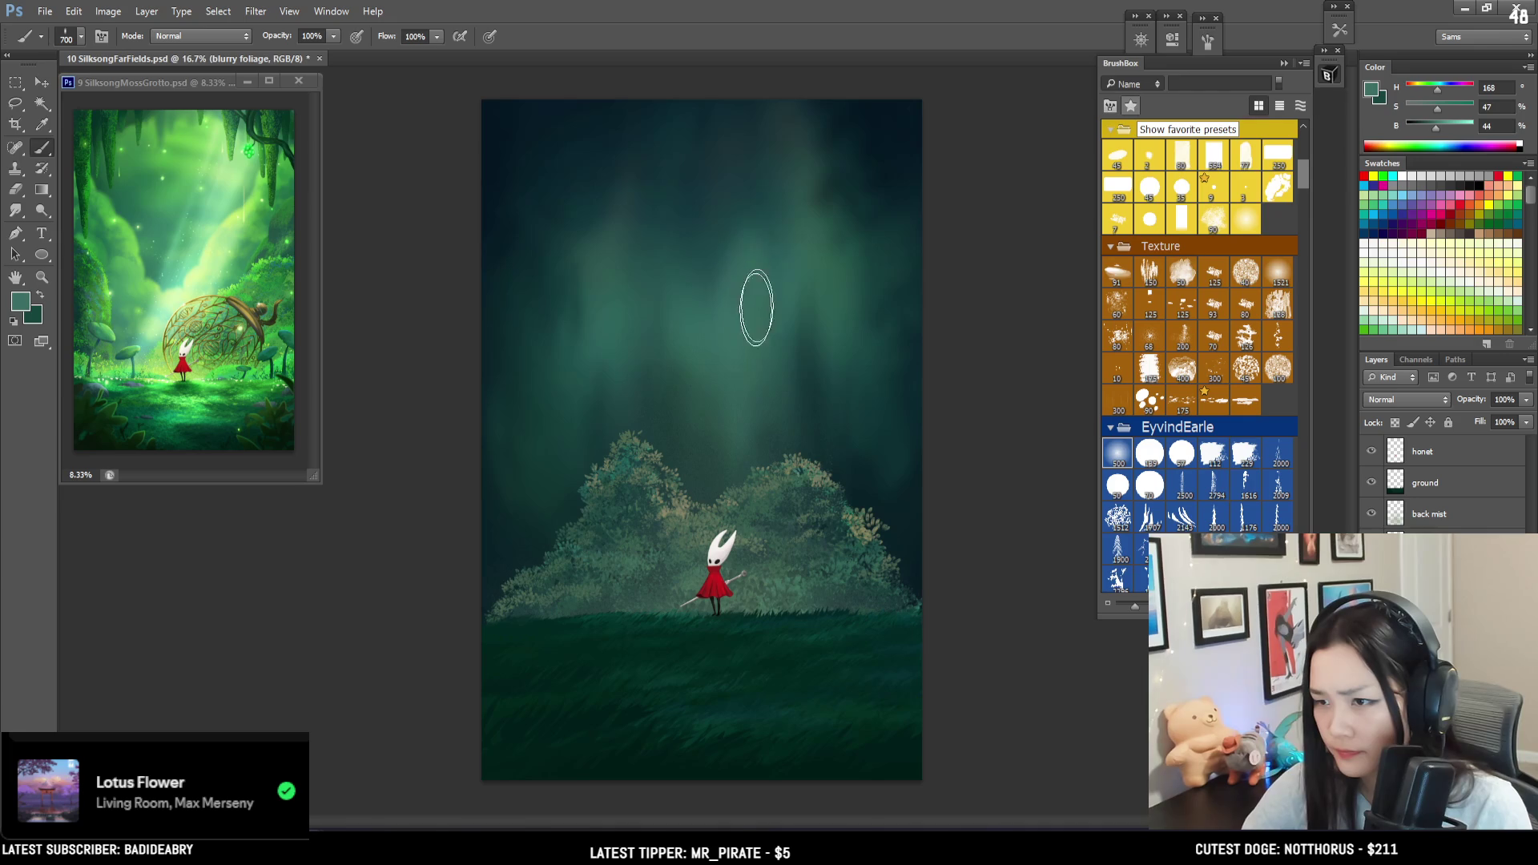
pyautogui.press(']')
pyautogui.press(']')
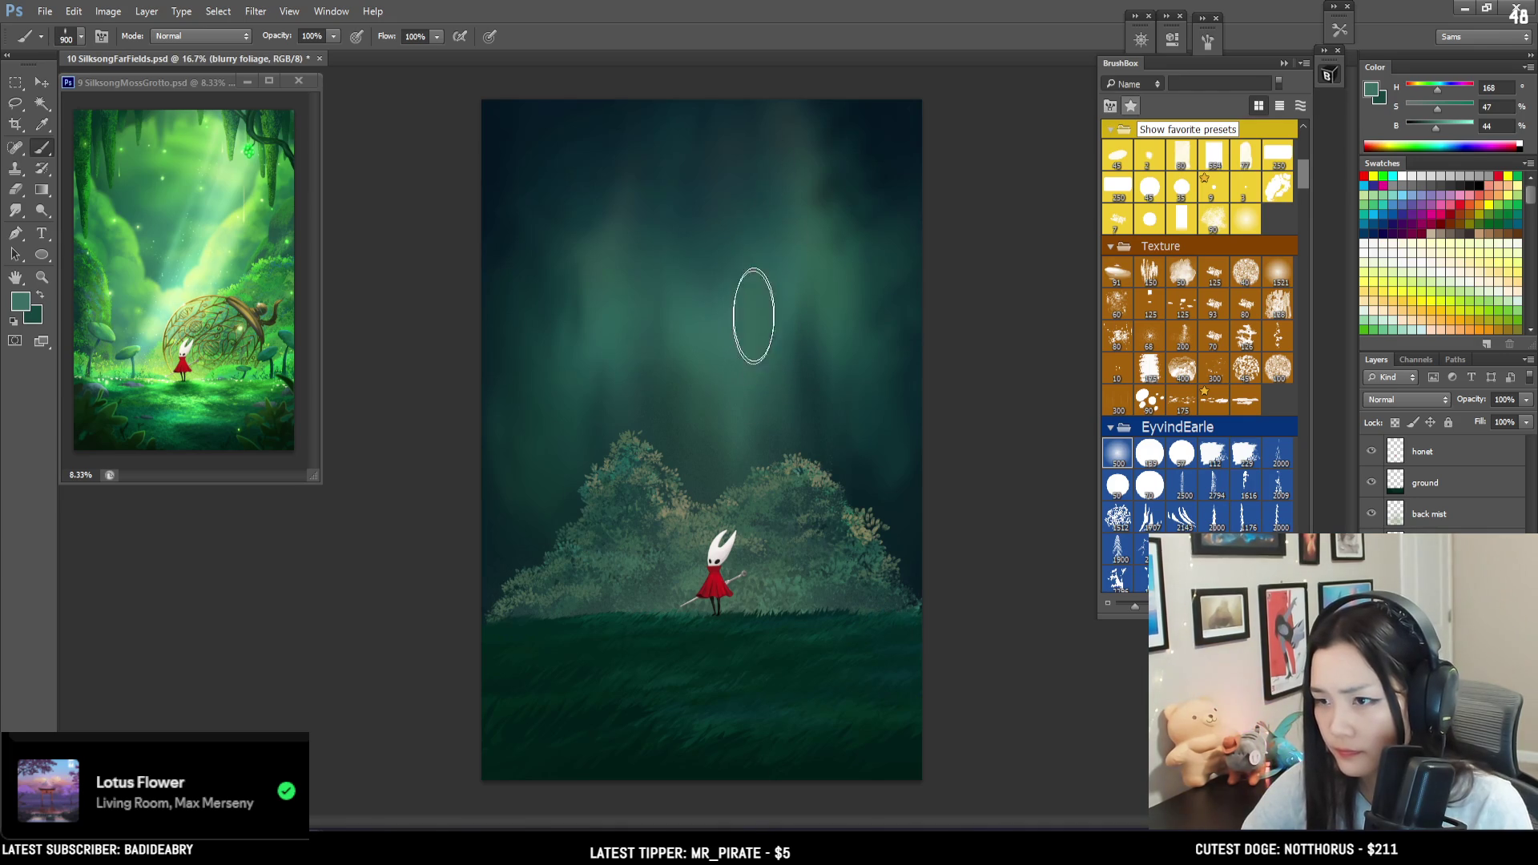
pyautogui.keyDown('alt'); pyautogui.click(759, 199); pyautogui.keyUp('alt')
pyautogui.keyDown('alt'); pyautogui.moveTo(758, 200); pyautogui.dragTo(756, 221); pyautogui.keyUp('alt')
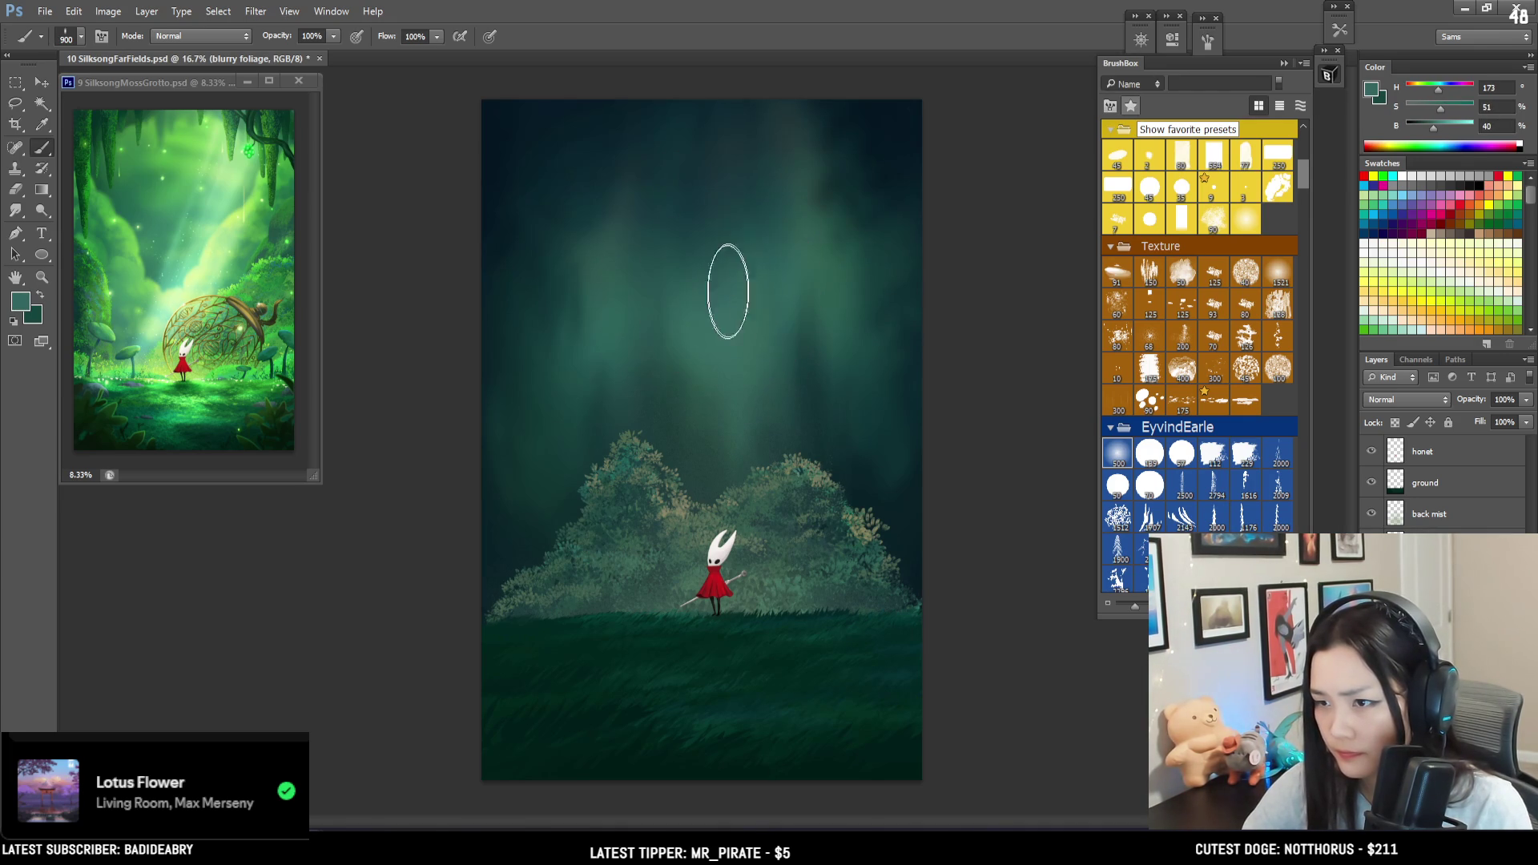
pyautogui.keyDown('alt'); pyautogui.click(798, 388); pyautogui.keyUp('alt')
pyautogui.press('[')
pyautogui.press('[')
pyautogui.keyDown('alt'); pyautogui.click(801, 396); pyautogui.keyUp('alt')
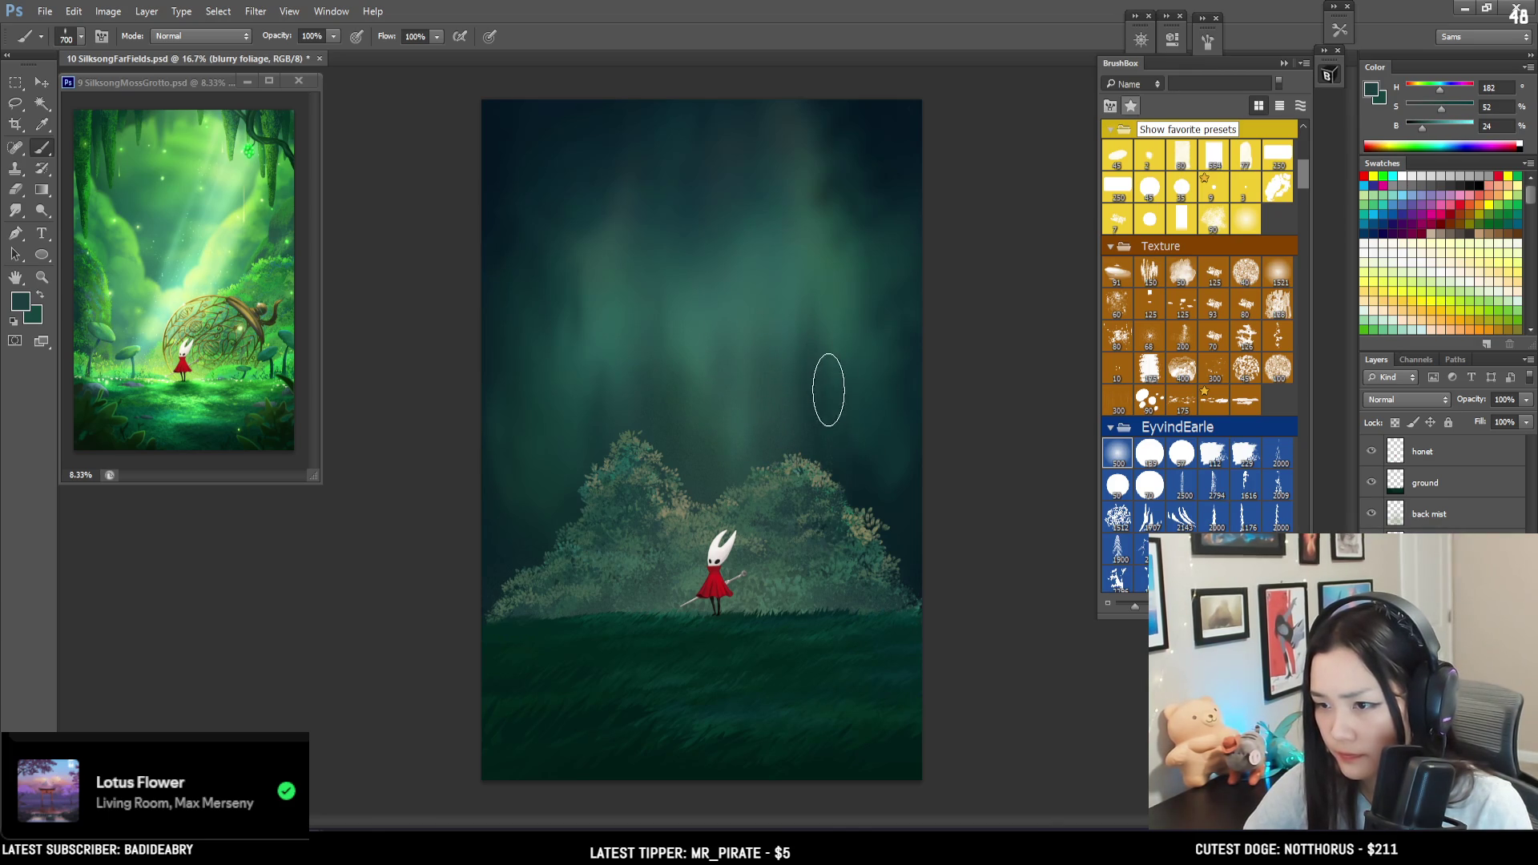
pyautogui.keyDown('alt'); pyautogui.click(838, 335); pyautogui.keyUp('alt')
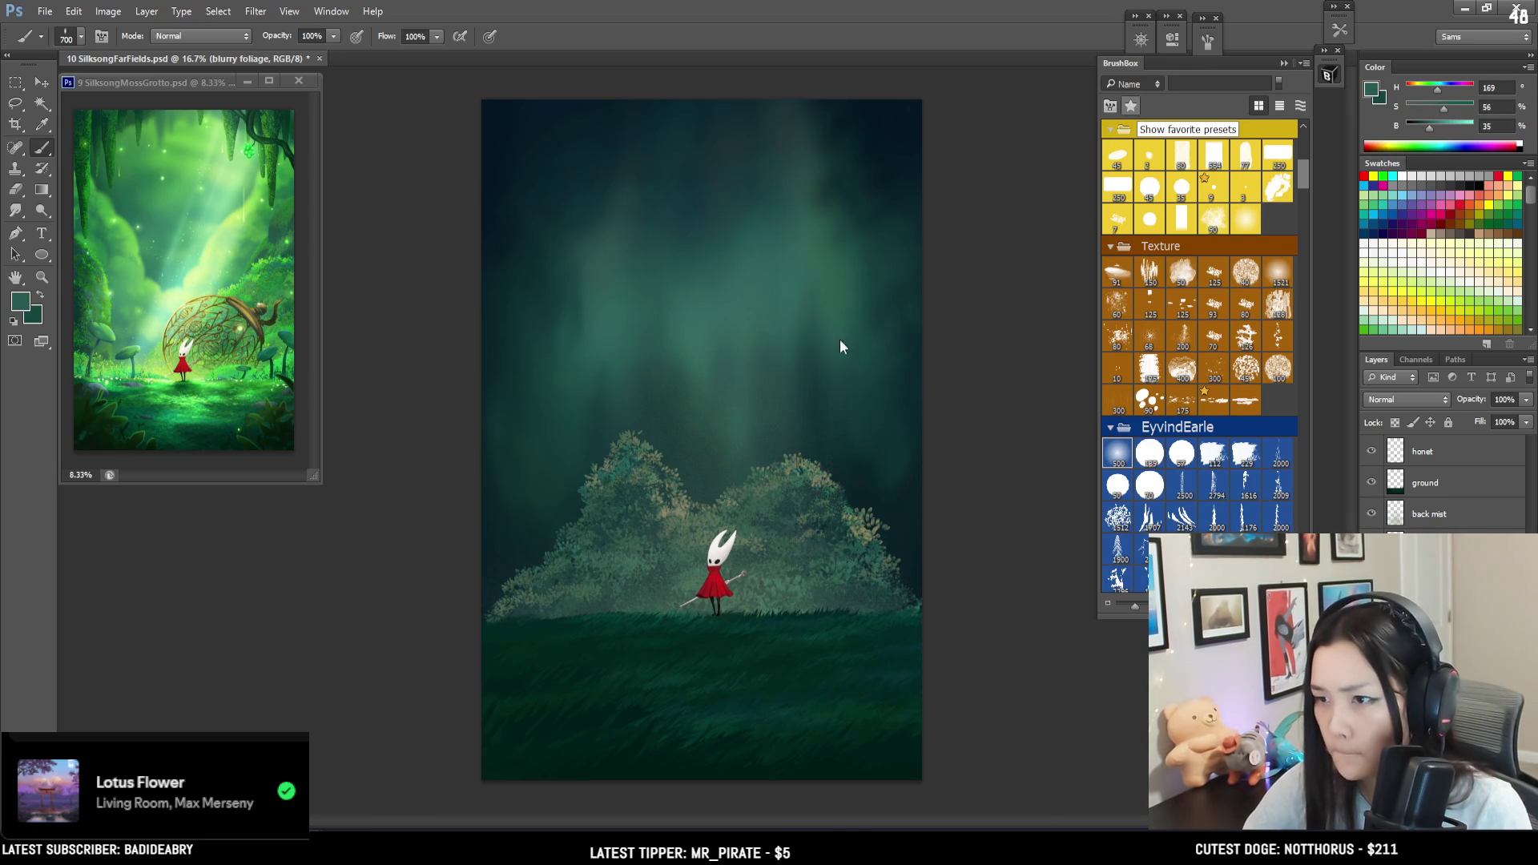
pyautogui.press(']')
pyautogui.press(']')
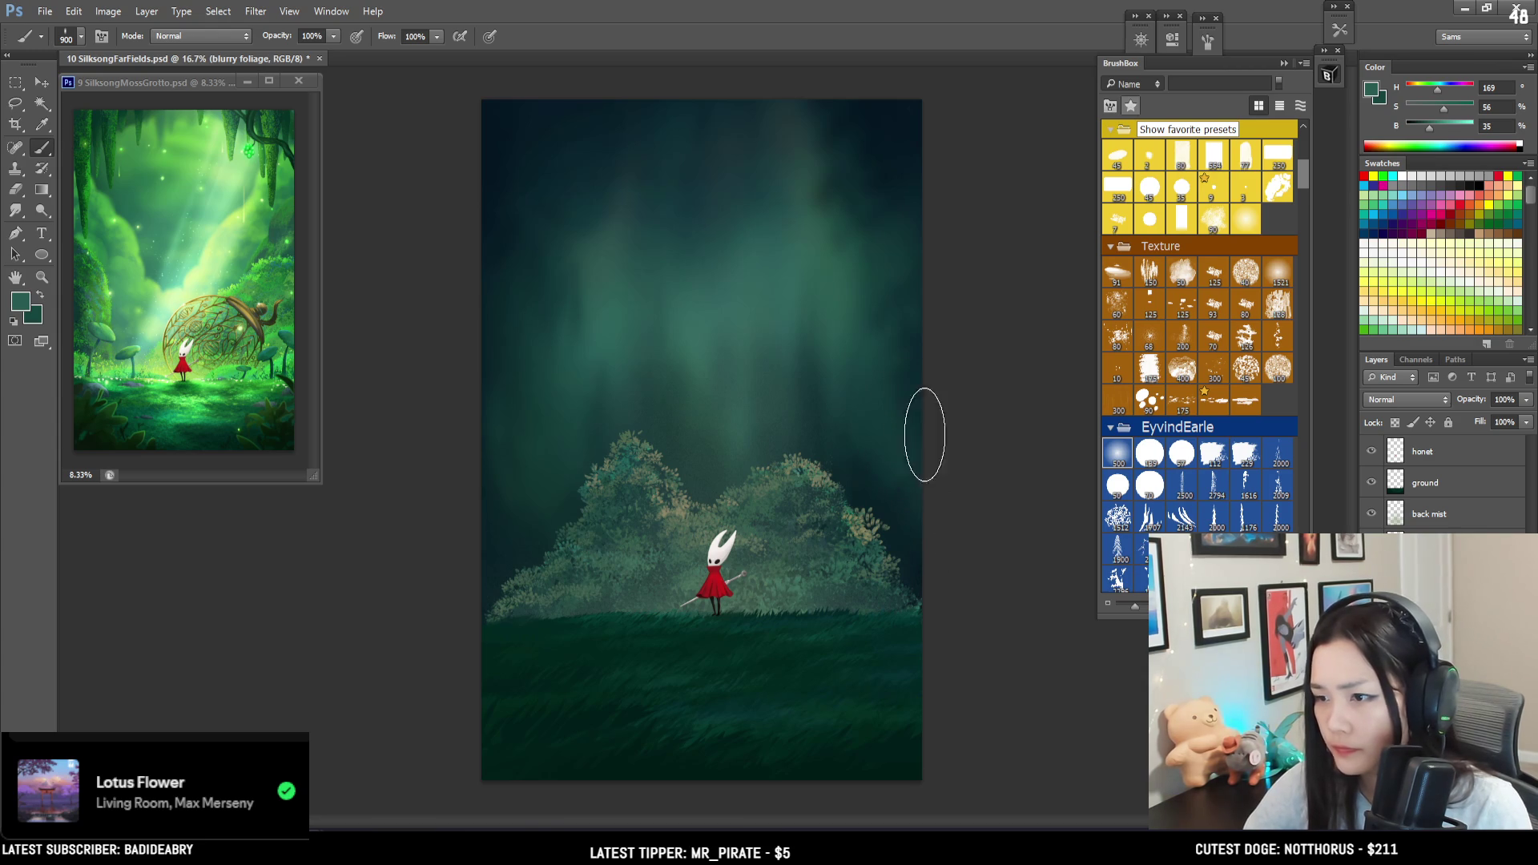
pyautogui.keyDown('alt'); pyautogui.click(902, 434); pyautogui.keyUp('alt')
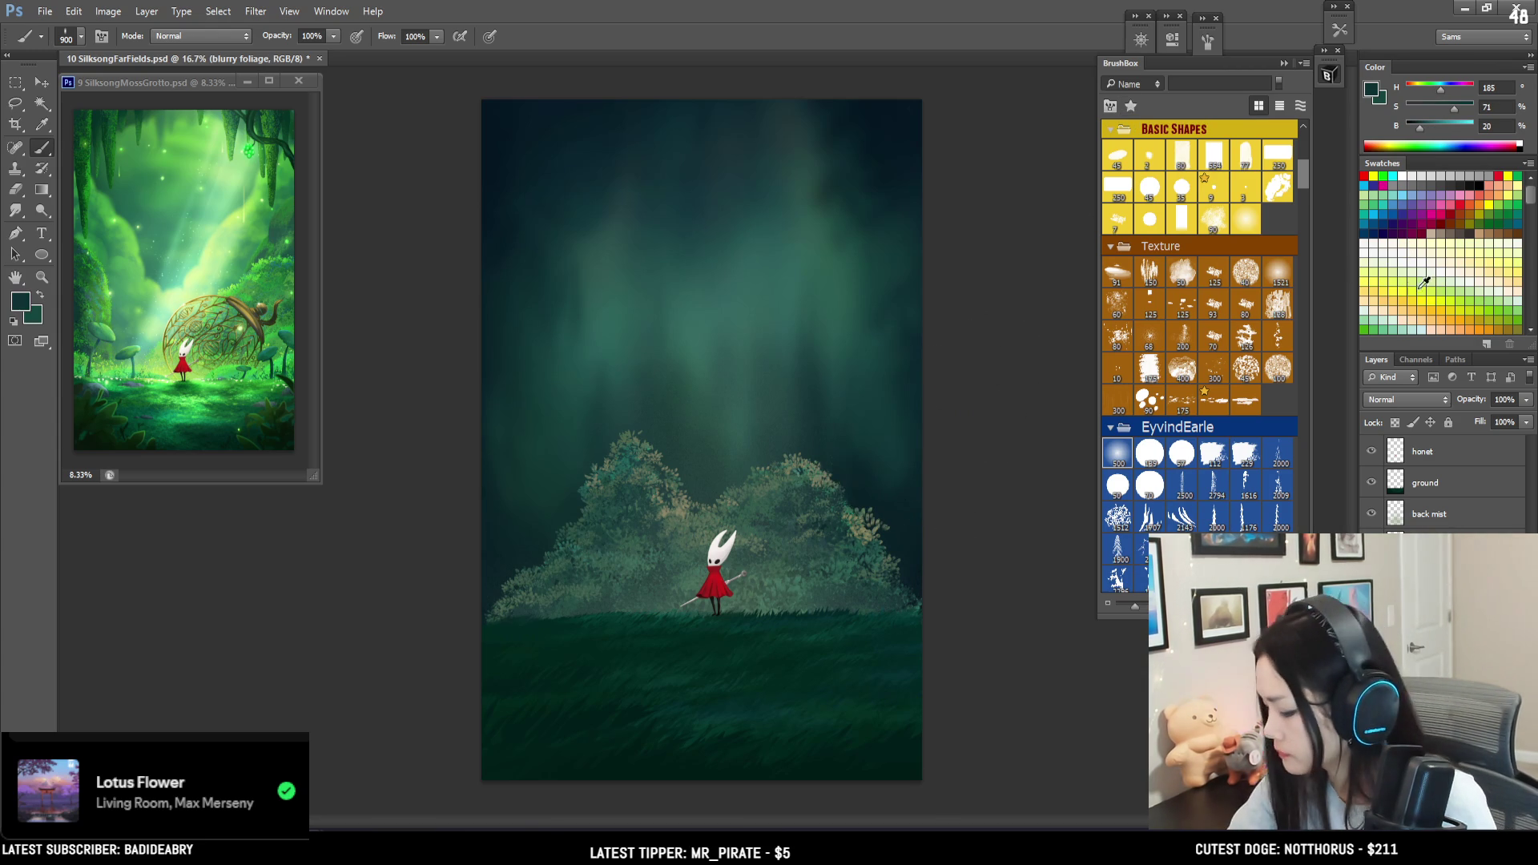
pyautogui.click(1400, 456)
pyautogui.click(1372, 453)
pyautogui.click(1372, 455)
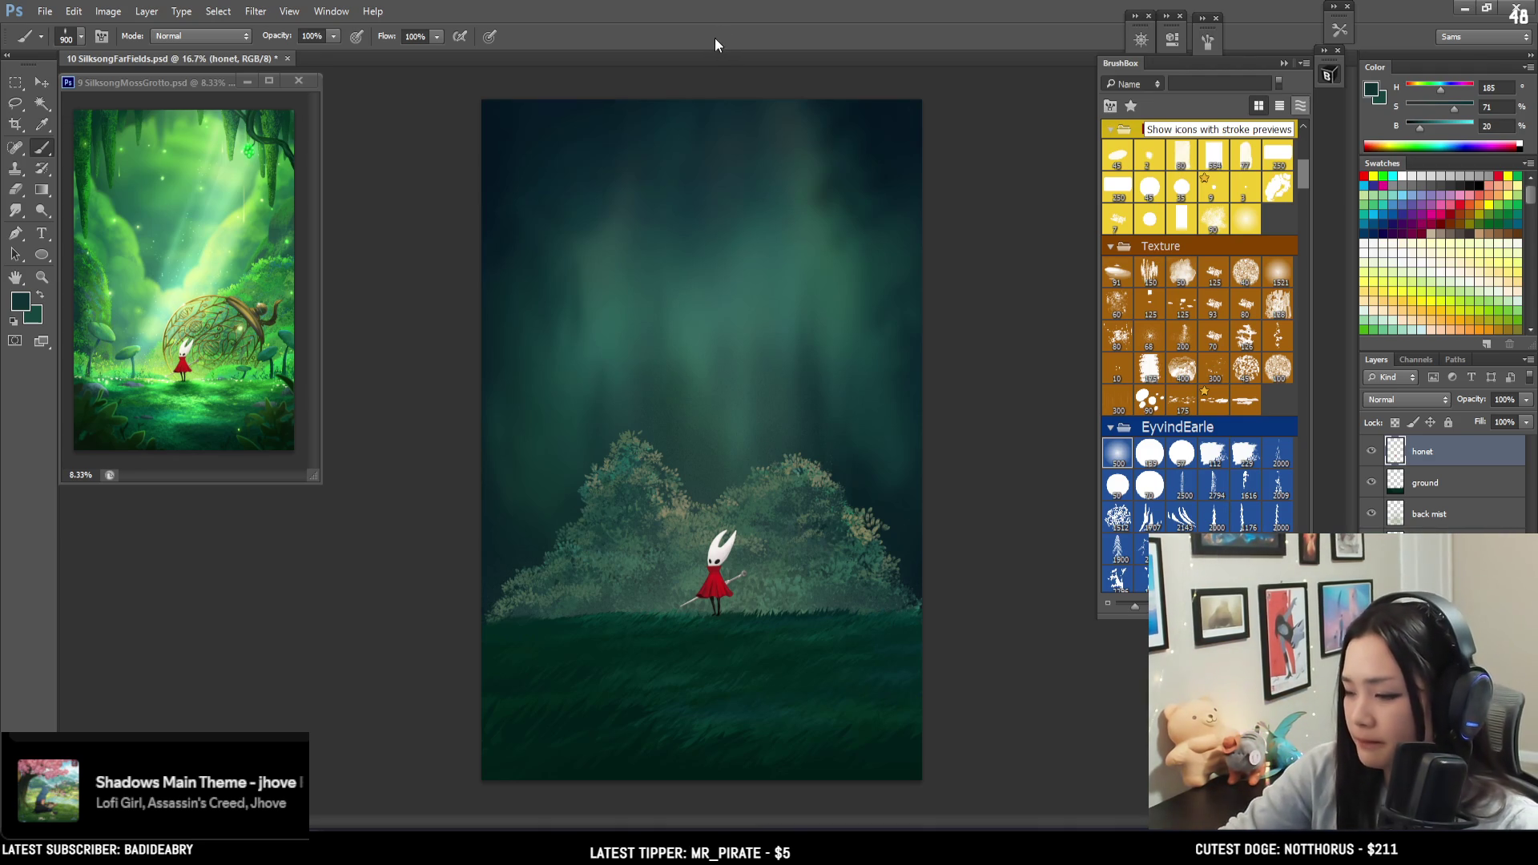
pyautogui.hotkey('ctrl', '+')
pyautogui.moveTo(699, 528); pyautogui.dragTo(647, 353)
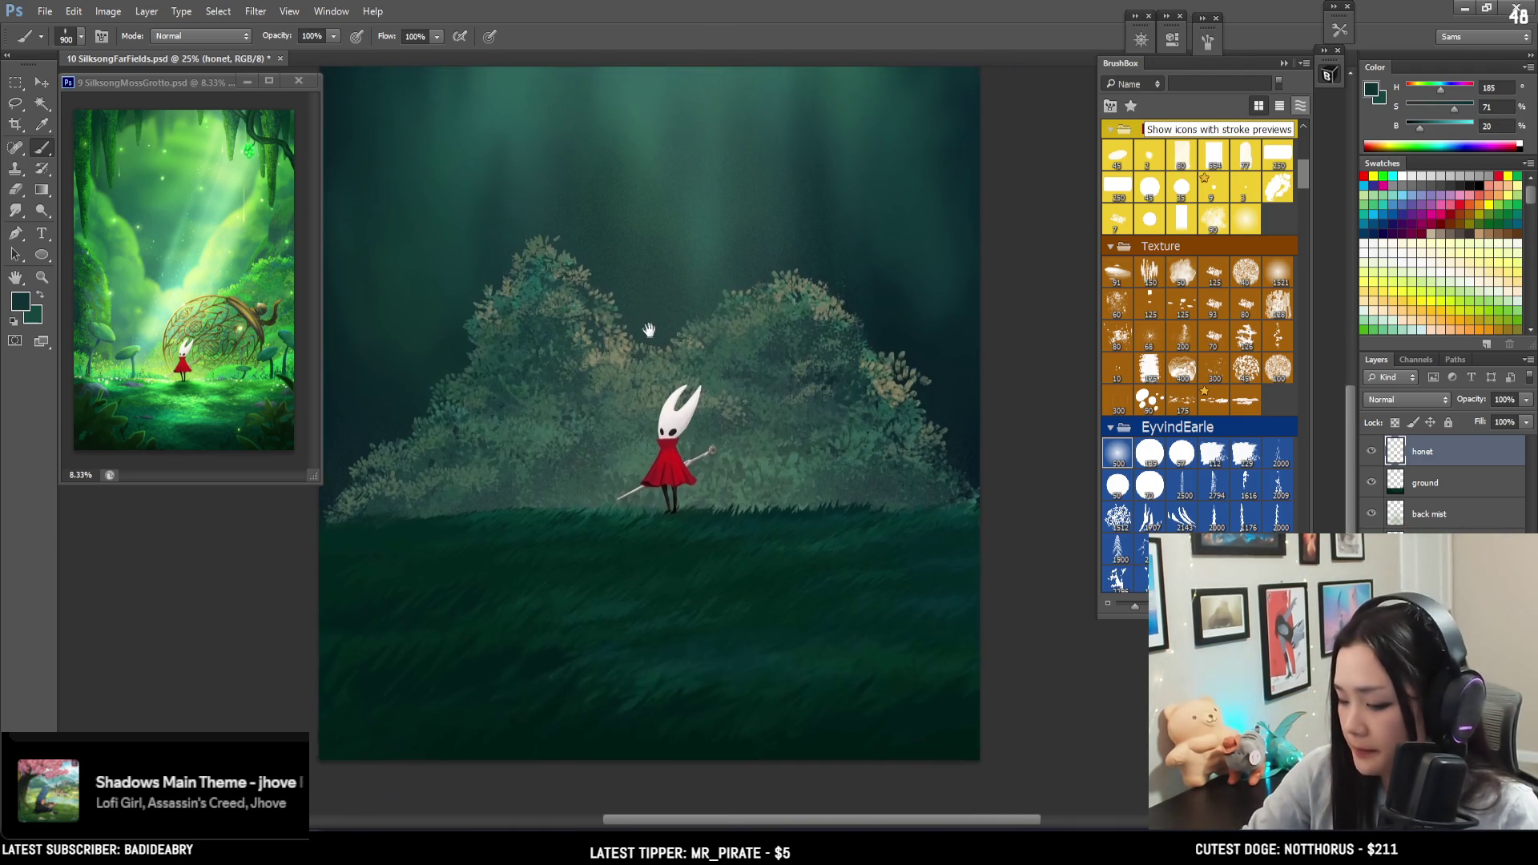
# - Widen the back foliage bushes in perspective and shift them slightly down
pyautogui.click(1447, 531)
pyautogui.hotkey('ctrl', 't')
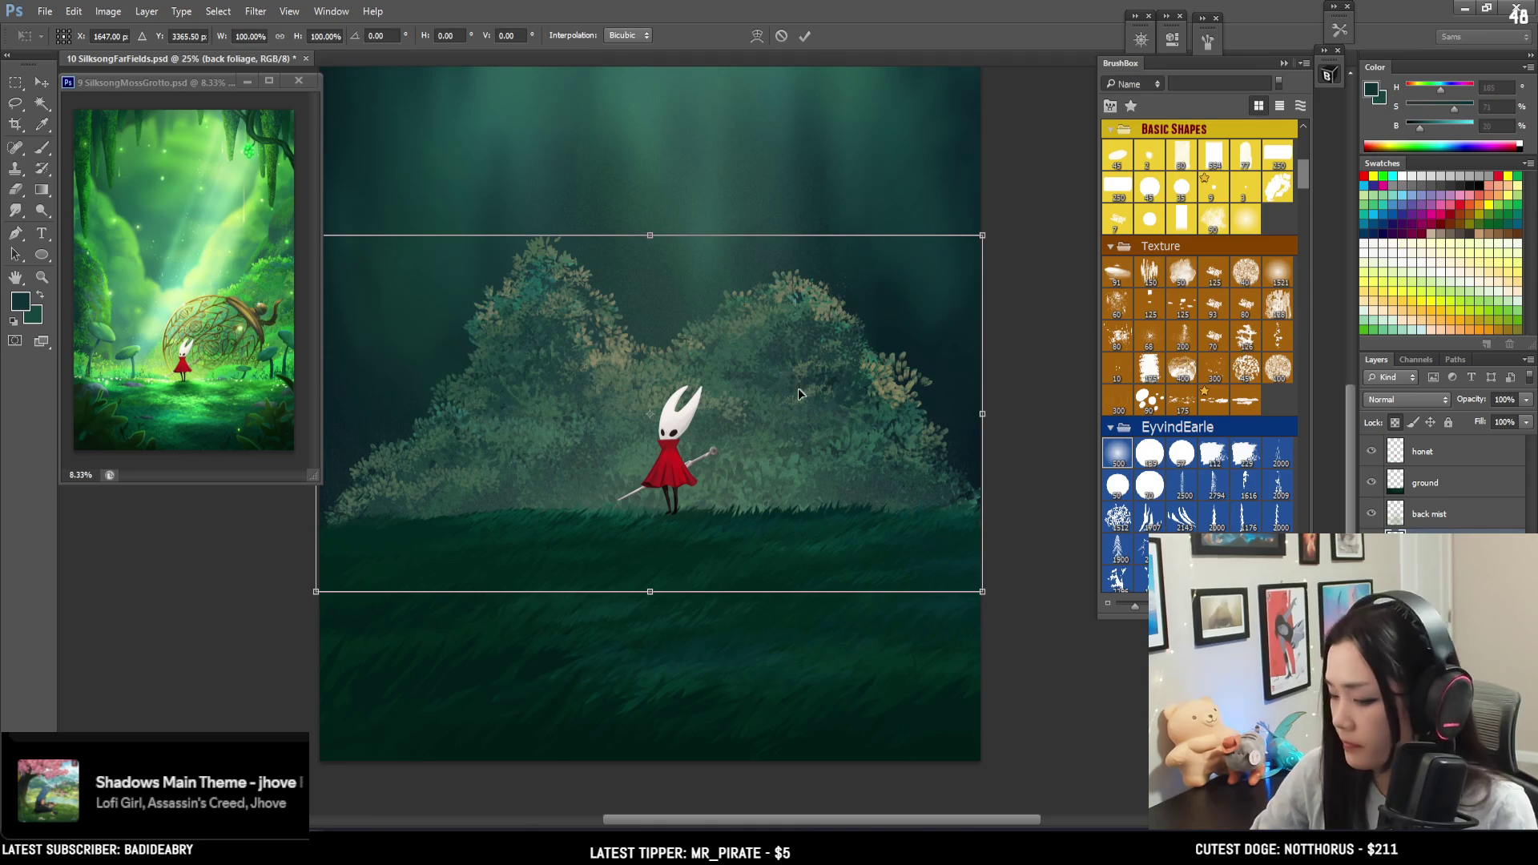
pyautogui.rightClick(898, 529)
pyautogui.click(952, 641)
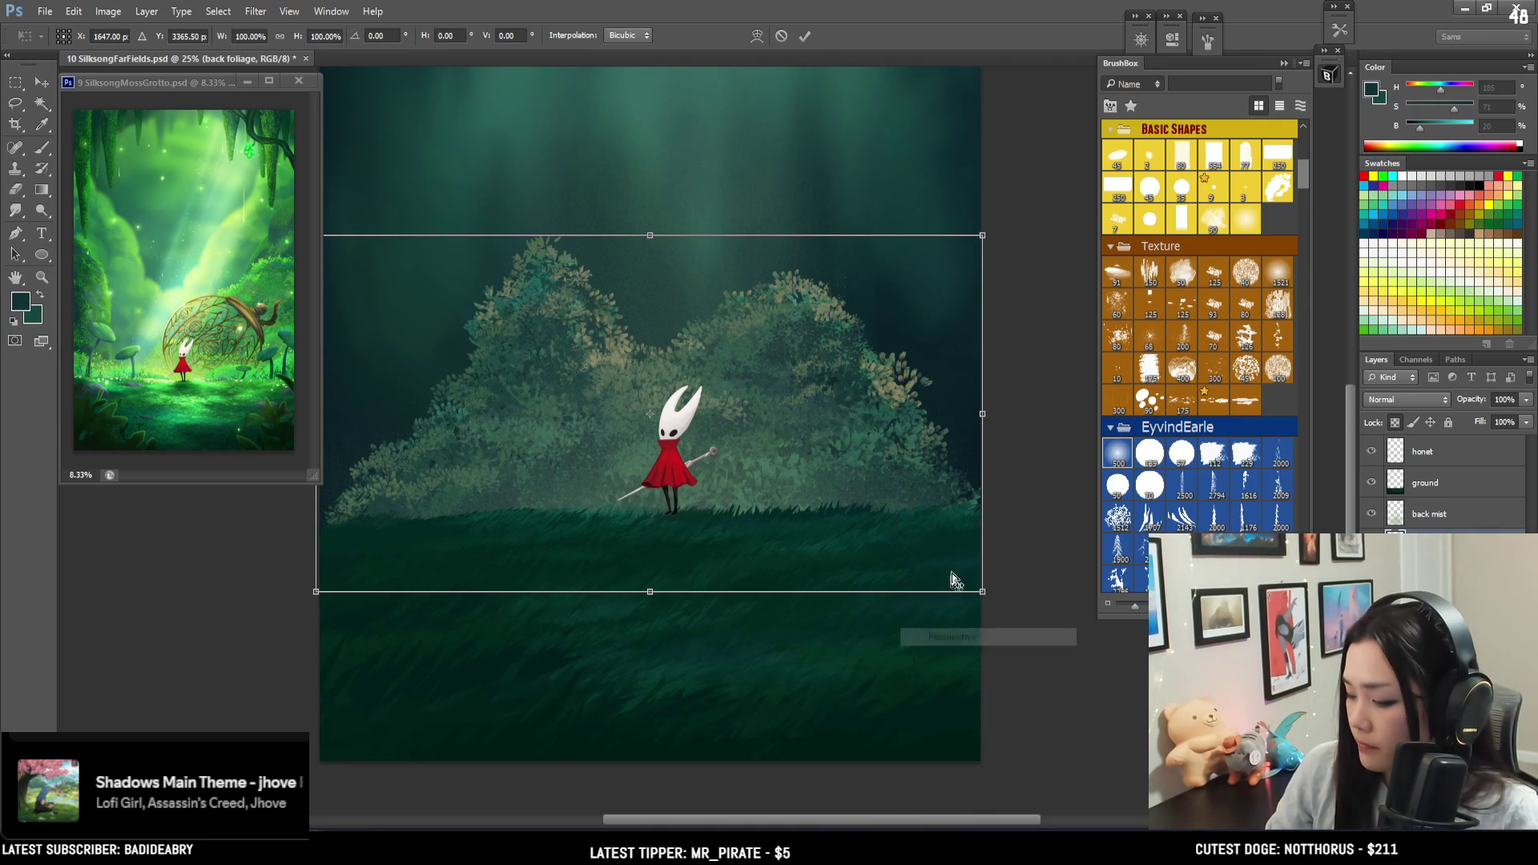
pyautogui.moveTo(983, 592); pyautogui.dragTo(1001, 594)
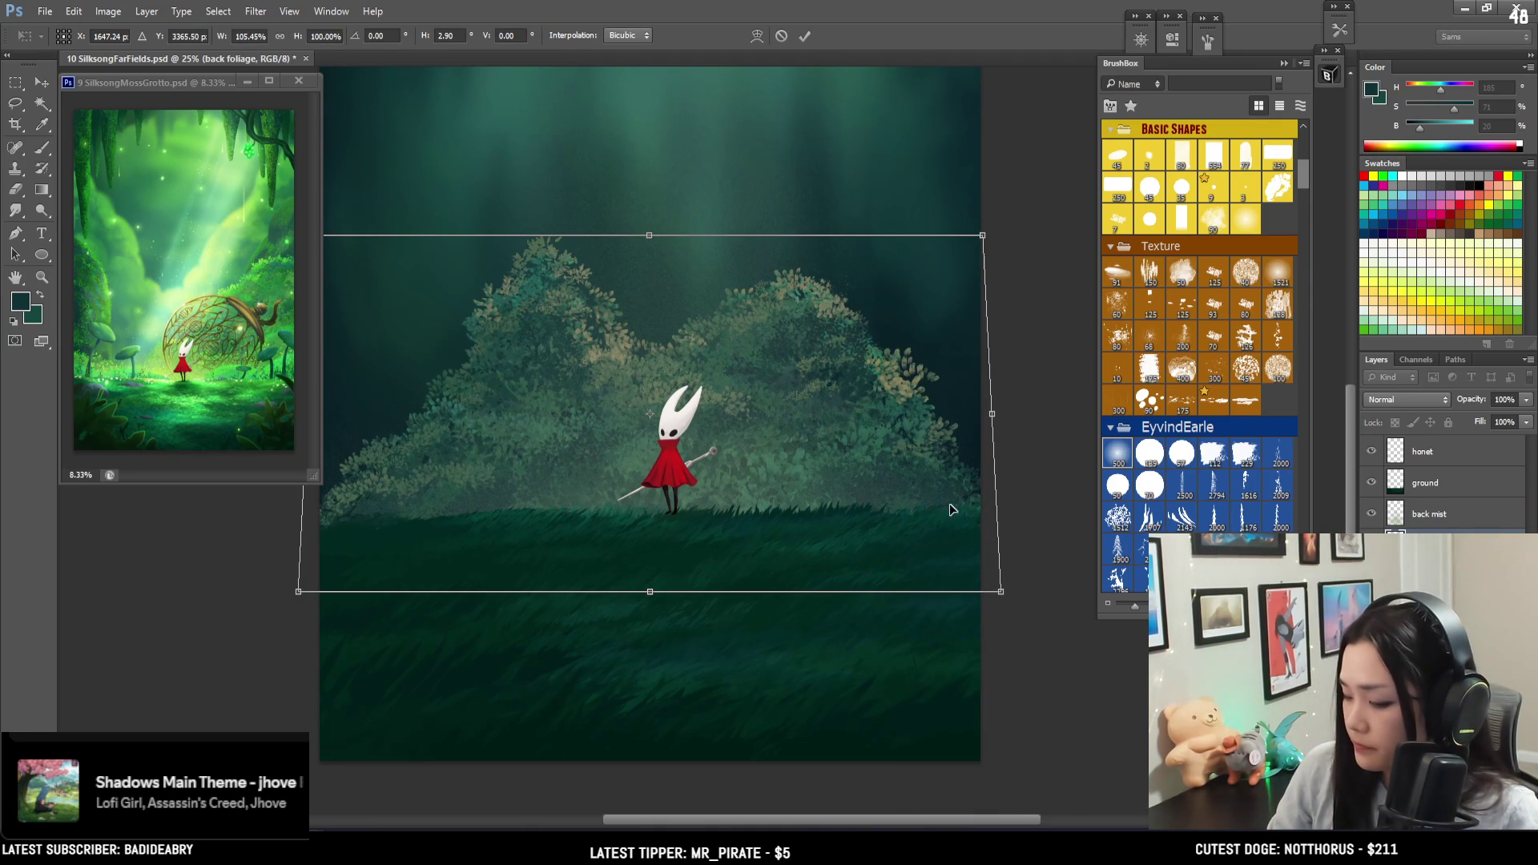
pyautogui.moveTo(957, 513); pyautogui.dragTo(957, 519)
pyautogui.press('b')
pyautogui.press('Return')
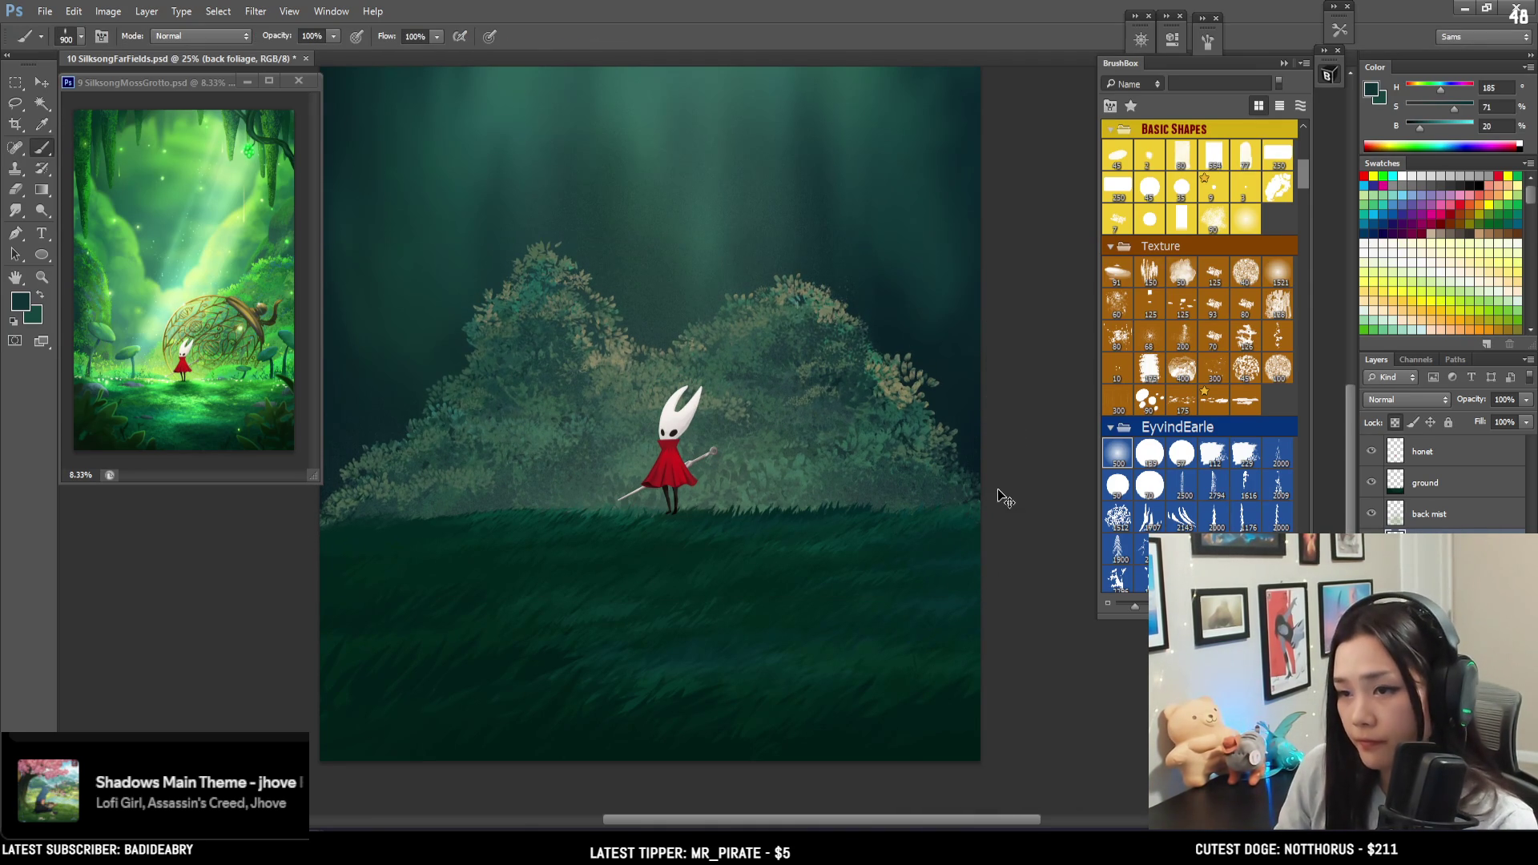
# - Zoom out to the whole painting and add a new empty layer above ground
pyautogui.hotkey('ctrl', '-')
pyautogui.click(1424, 479)
pyautogui.hotkey('ctrl', 'shift', 'alt', 'n')
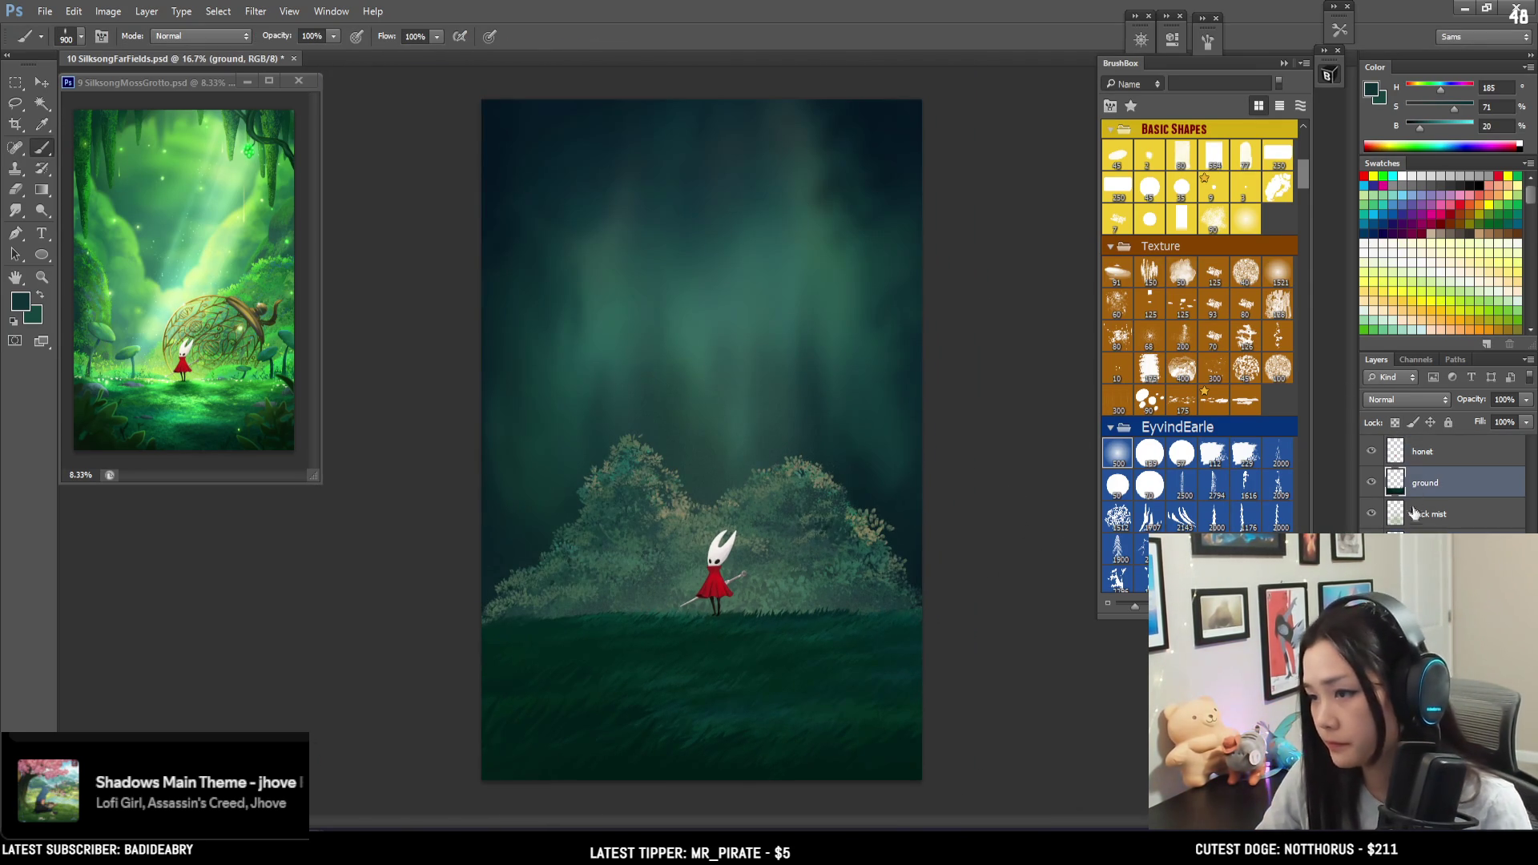
# - Rename the new layer to 'flowers'
pyautogui.doubleClick(1426, 484)
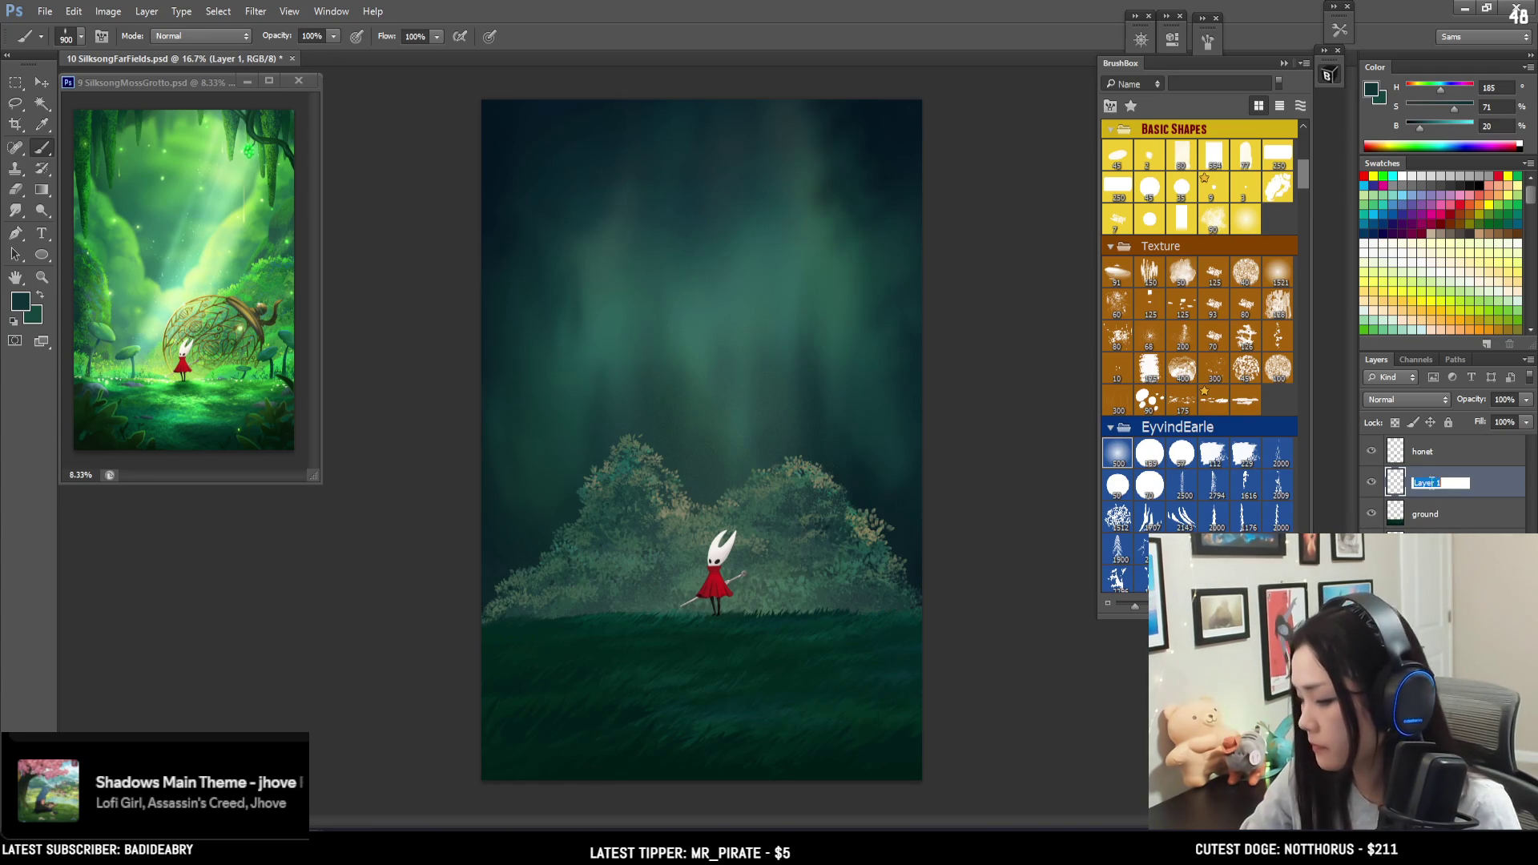
pyautogui.write('flow')
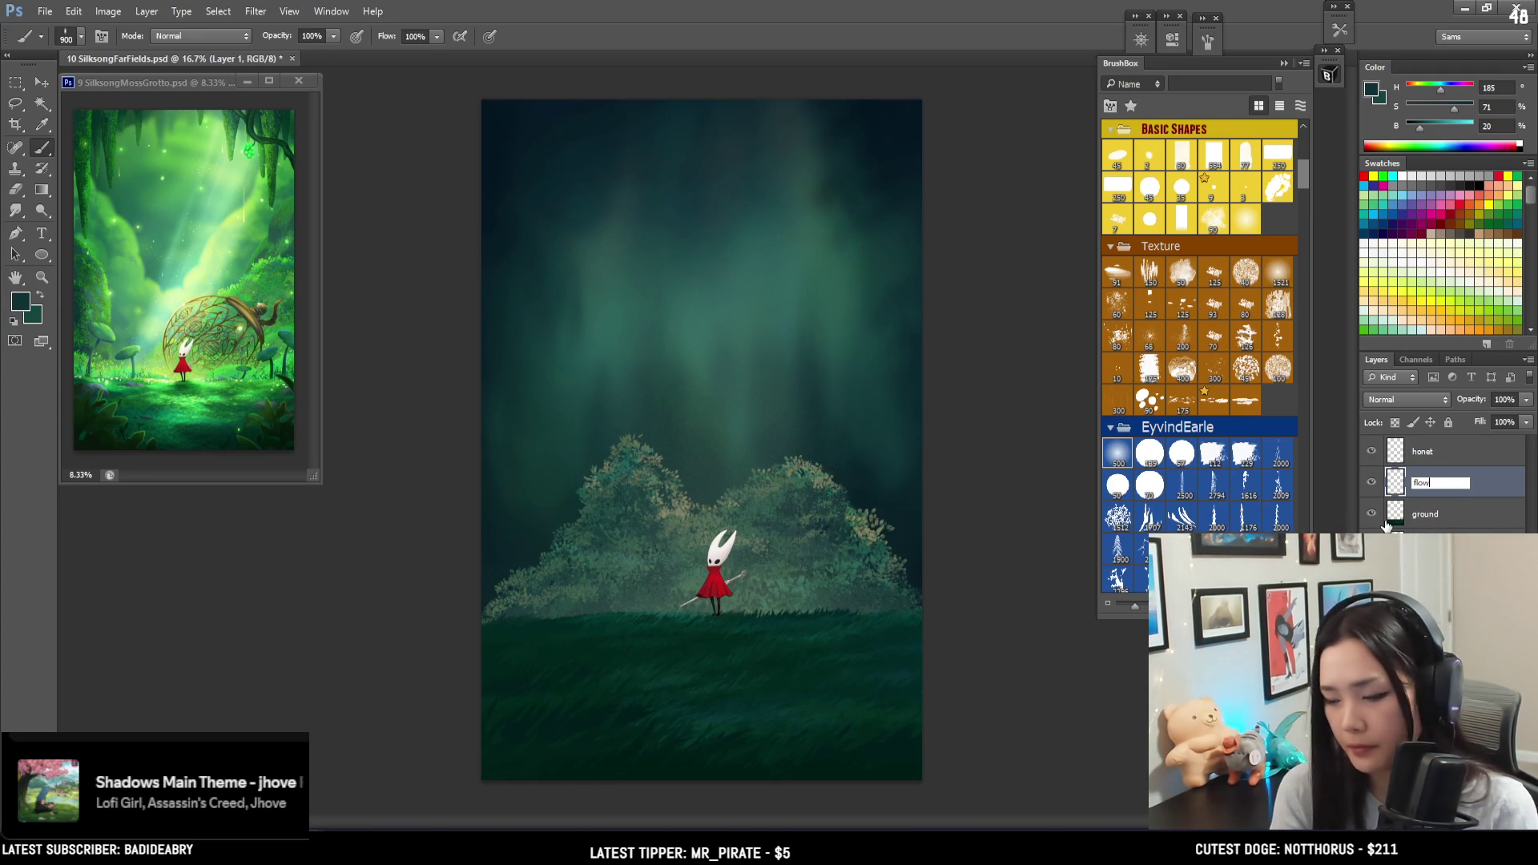
pyautogui.write('ers')
pyautogui.press('Return')
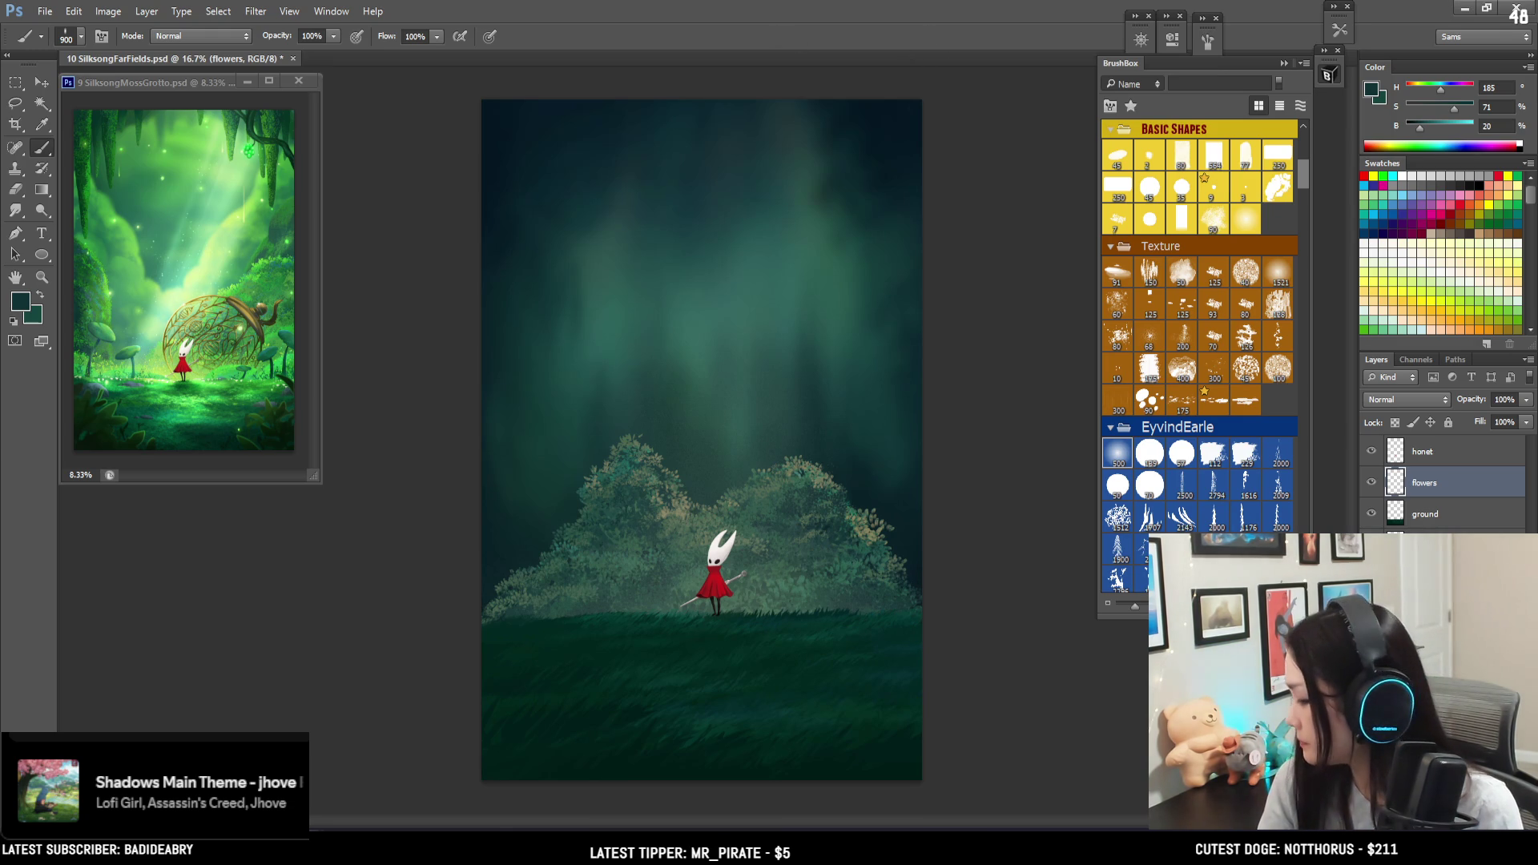
# - Choose a Kloir brush in BrushBox and sample a light grey as the paint colour
pyautogui.scroll(-2, 1241, 395)
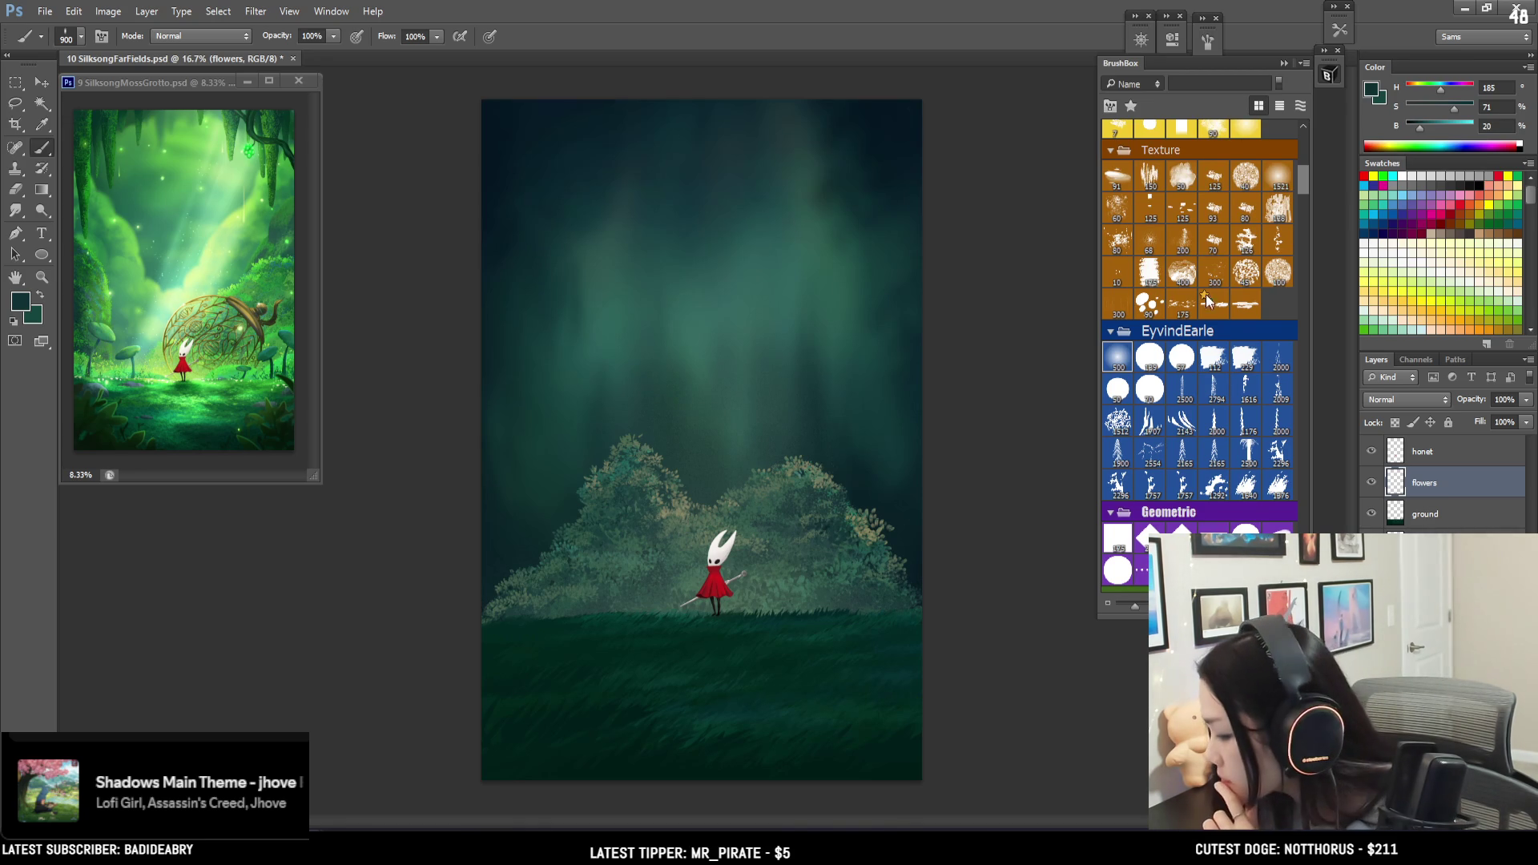
pyautogui.scroll(5, 1218, 298)
pyautogui.scroll(3, 1237, 301)
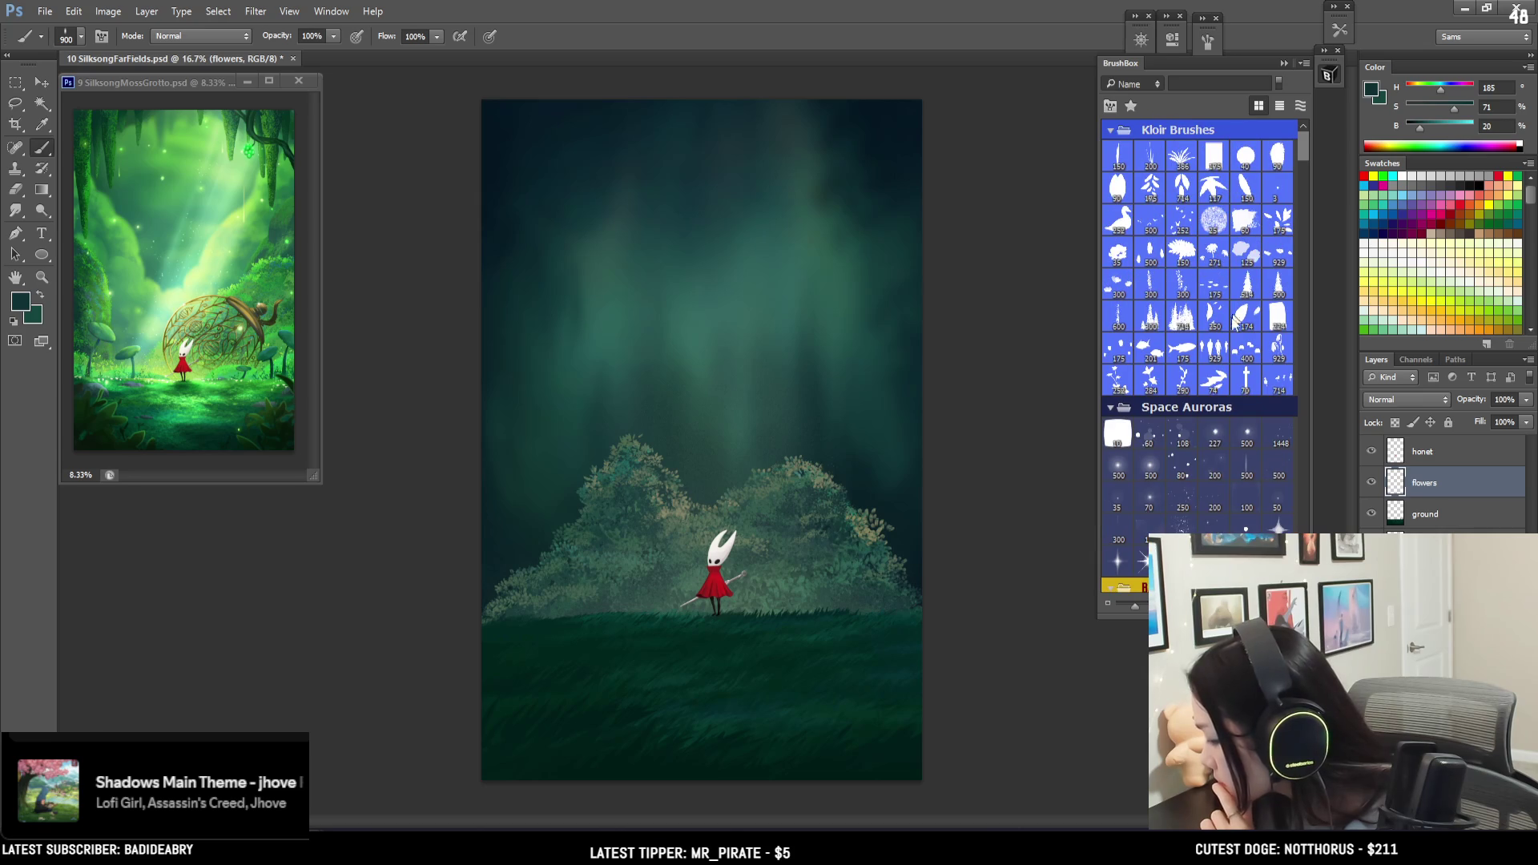
pyautogui.click(1279, 262)
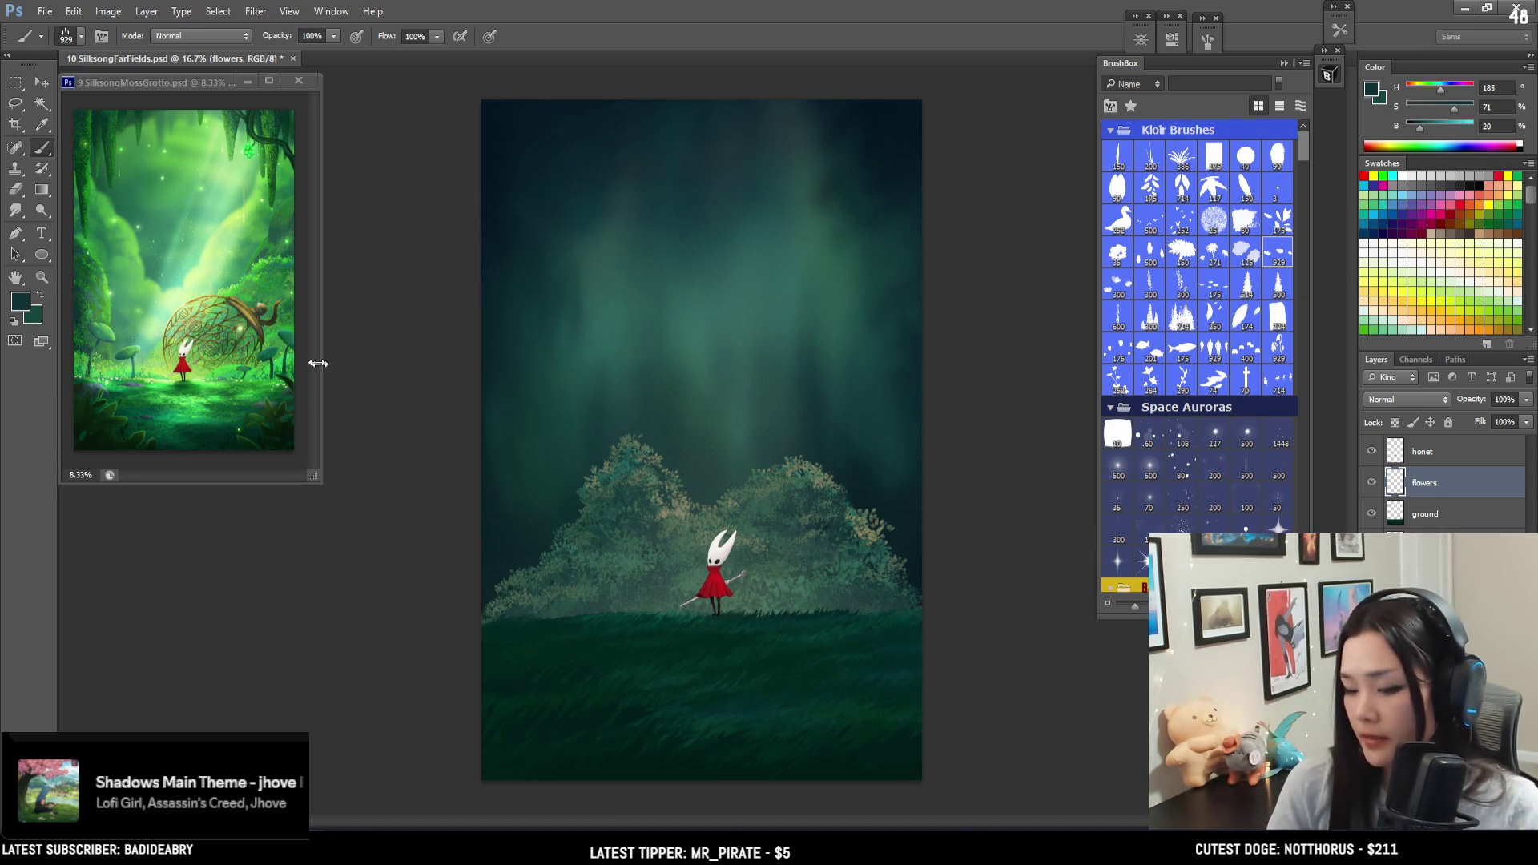
pyautogui.click(1422, 176)
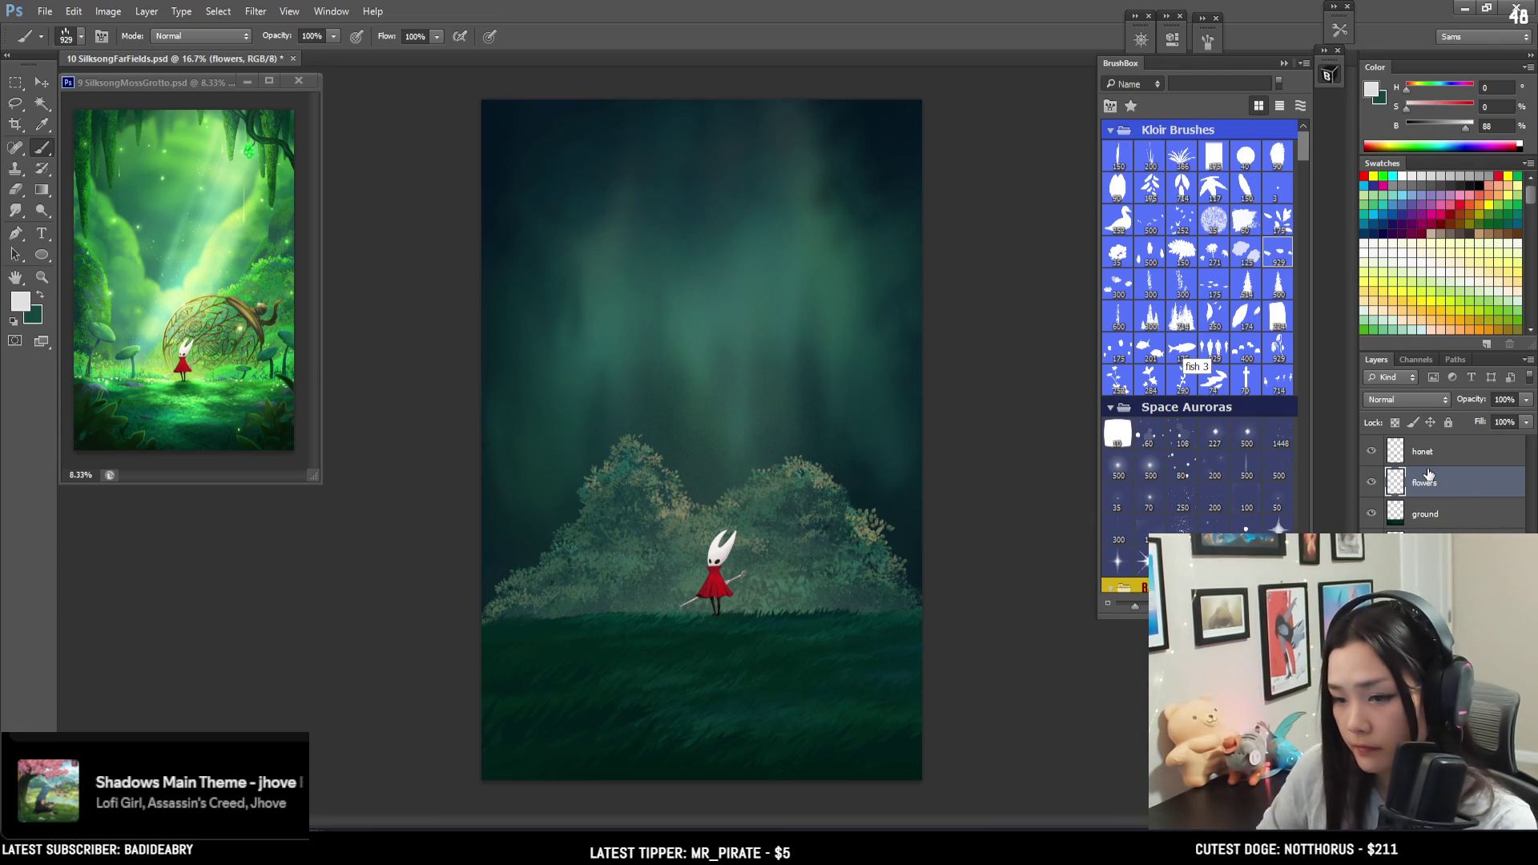
pyautogui.scroll(-1, 725, 597)
pyautogui.scroll(1, 725, 597)
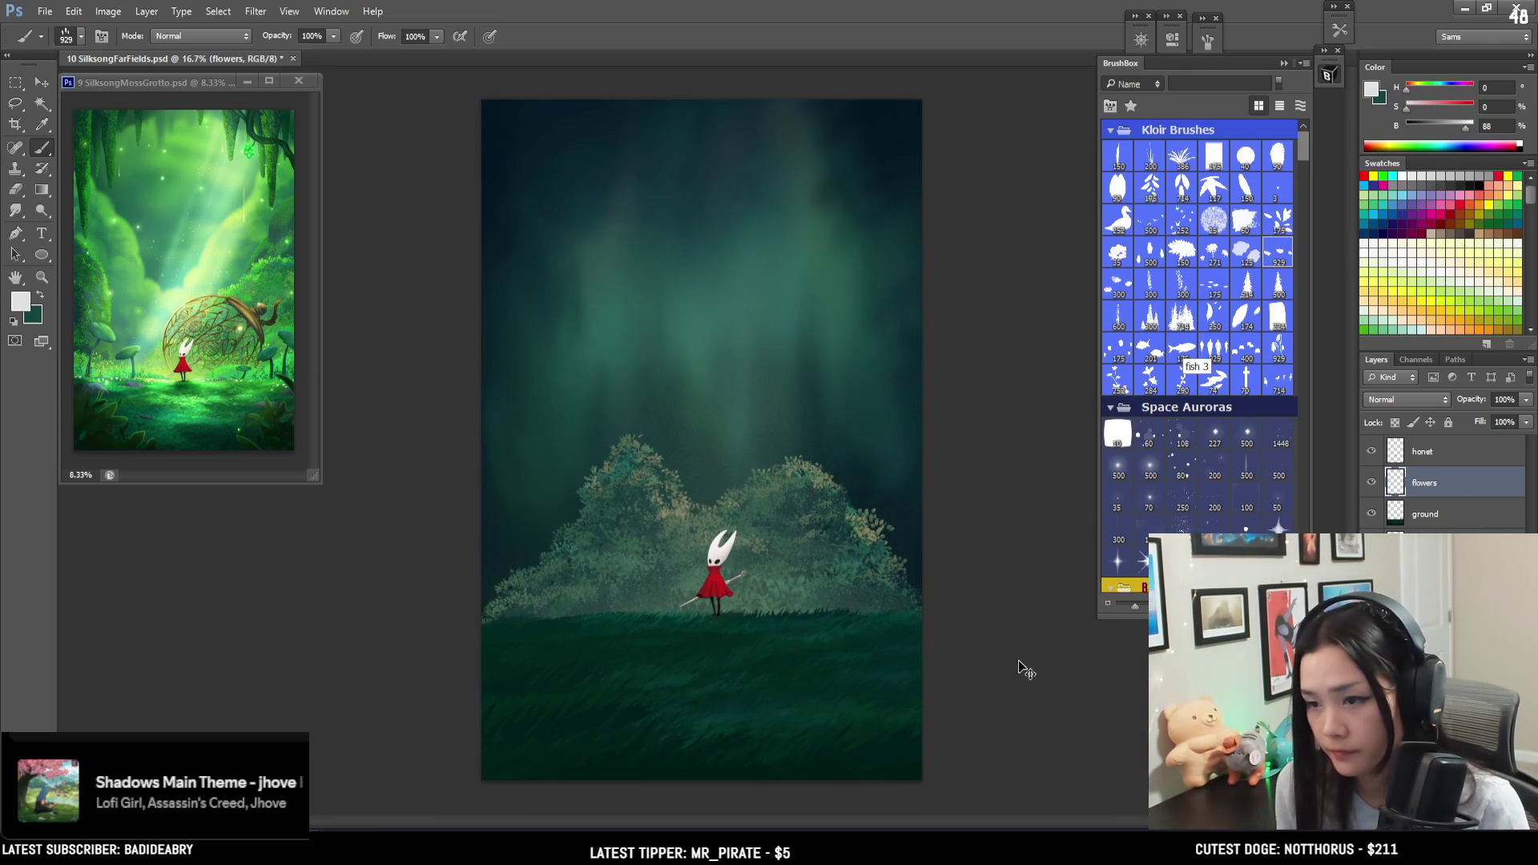
pyautogui.click(1371, 89)
# - Set the paint colour to a warm off-white and paint blossoms across the right bush
pyautogui.moveTo(964, 363); pyautogui.dragTo(976, 351)
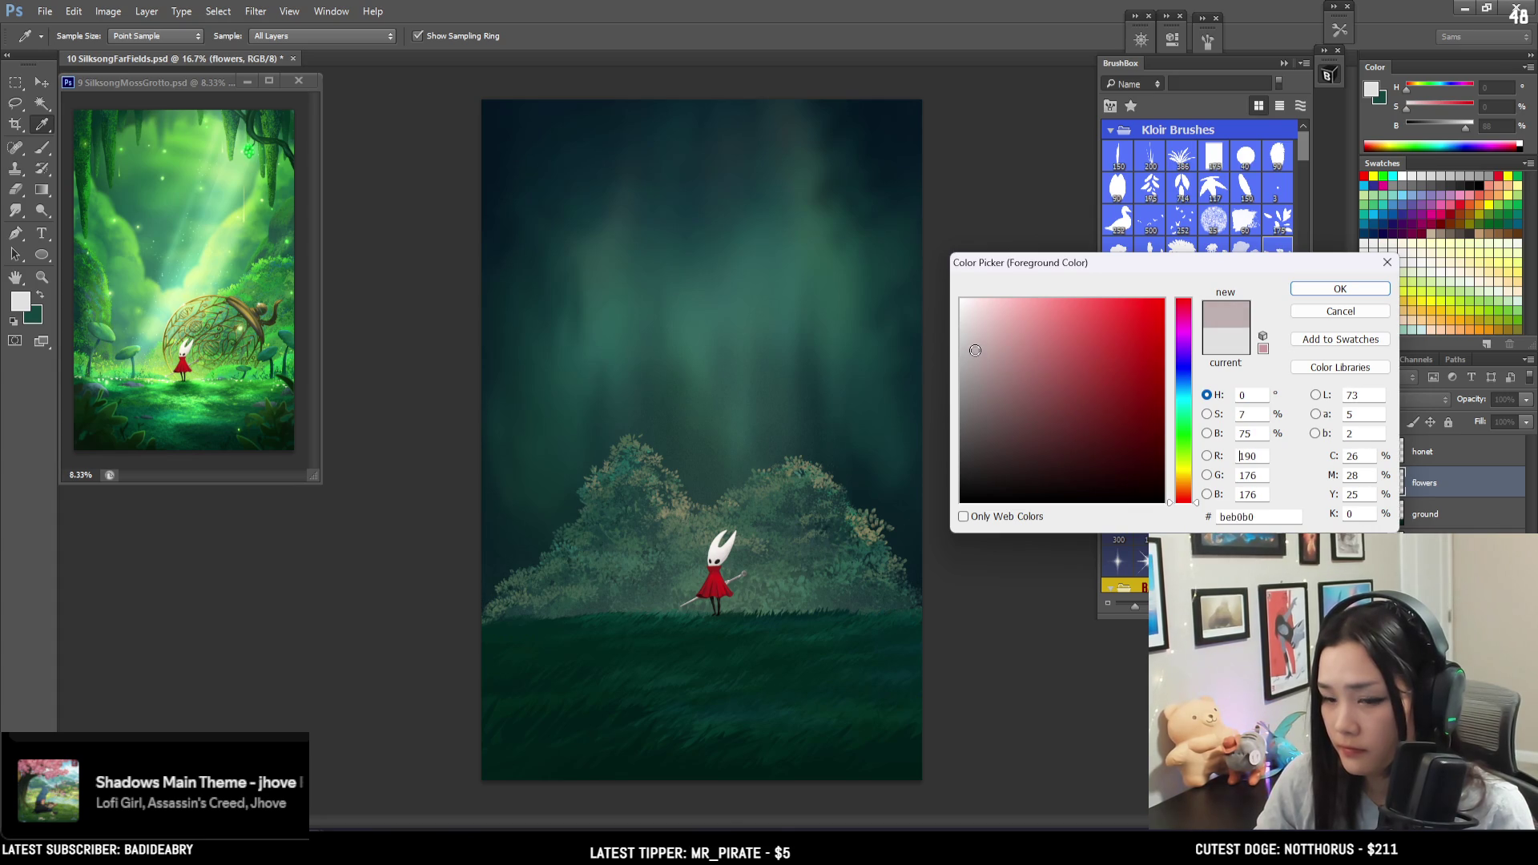
pyautogui.moveTo(1179, 470); pyautogui.dragTo(1181, 482)
pyautogui.click(1340, 290)
pyautogui.press('b')
pyautogui.moveTo(801, 495); pyautogui.dragTo(938, 585)
# - Zoom in on the bushes and widen the brush spacing to 433%
pyautogui.hotkey('ctrl', '+')
pyautogui.press('z')
pyautogui.click(687, 543)
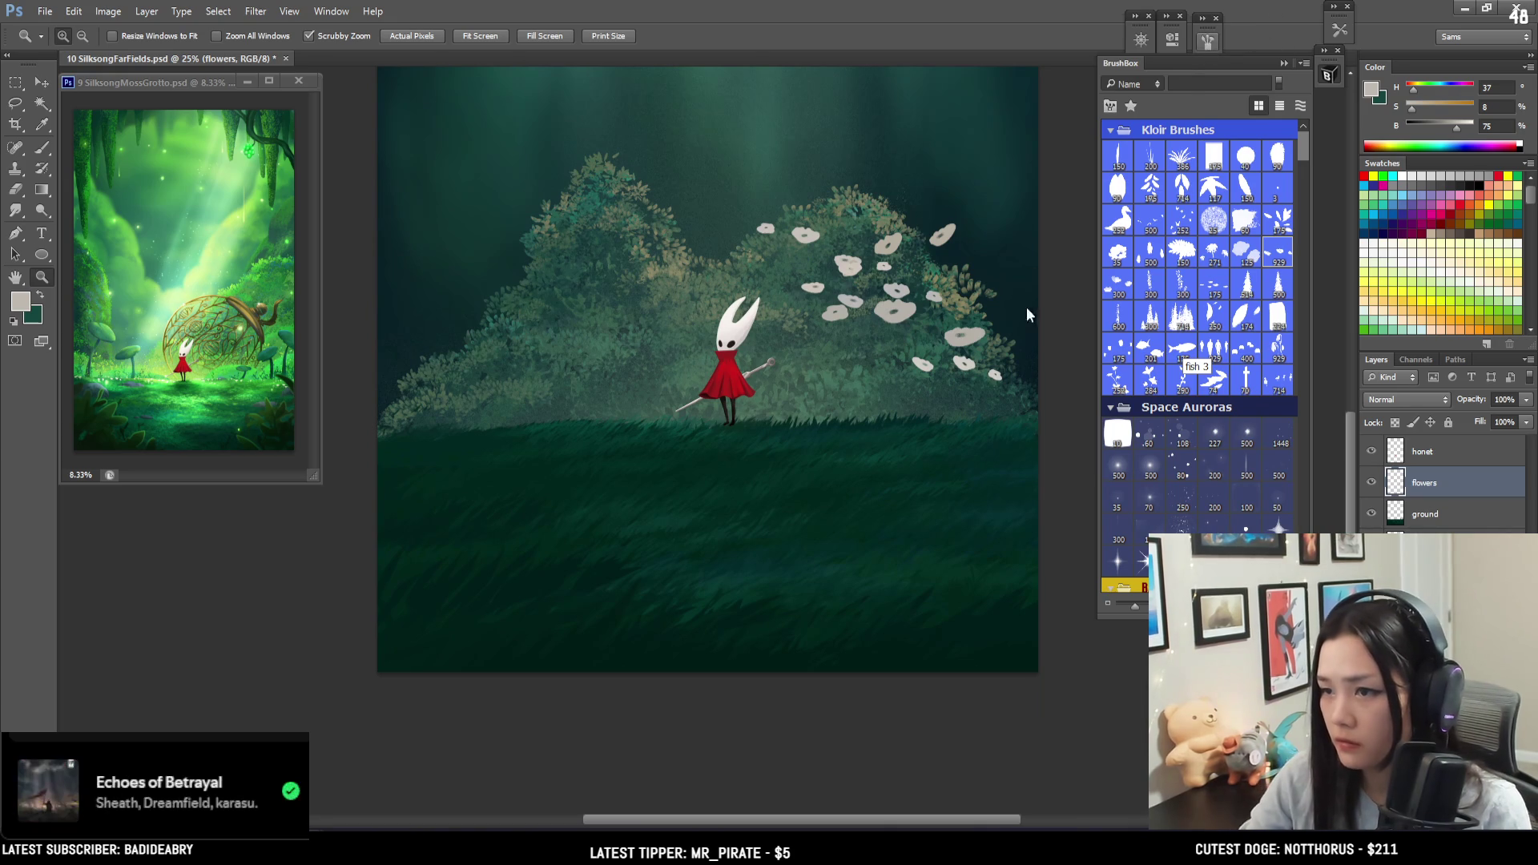
pyautogui.press('F5')
pyautogui.press('b')
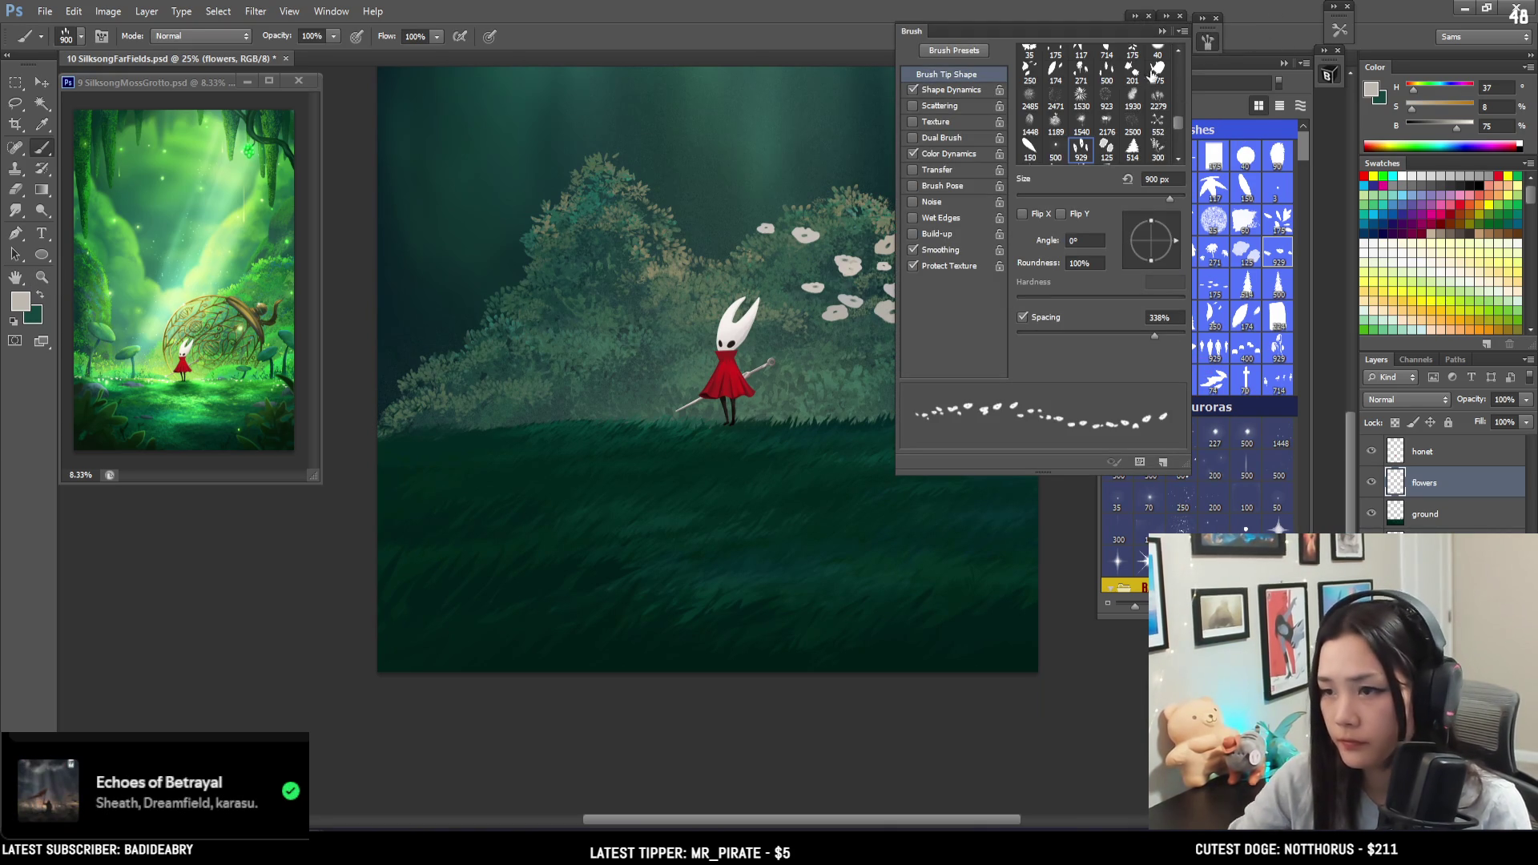
pyautogui.moveTo(1154, 332); pyautogui.dragTo(1165, 339)
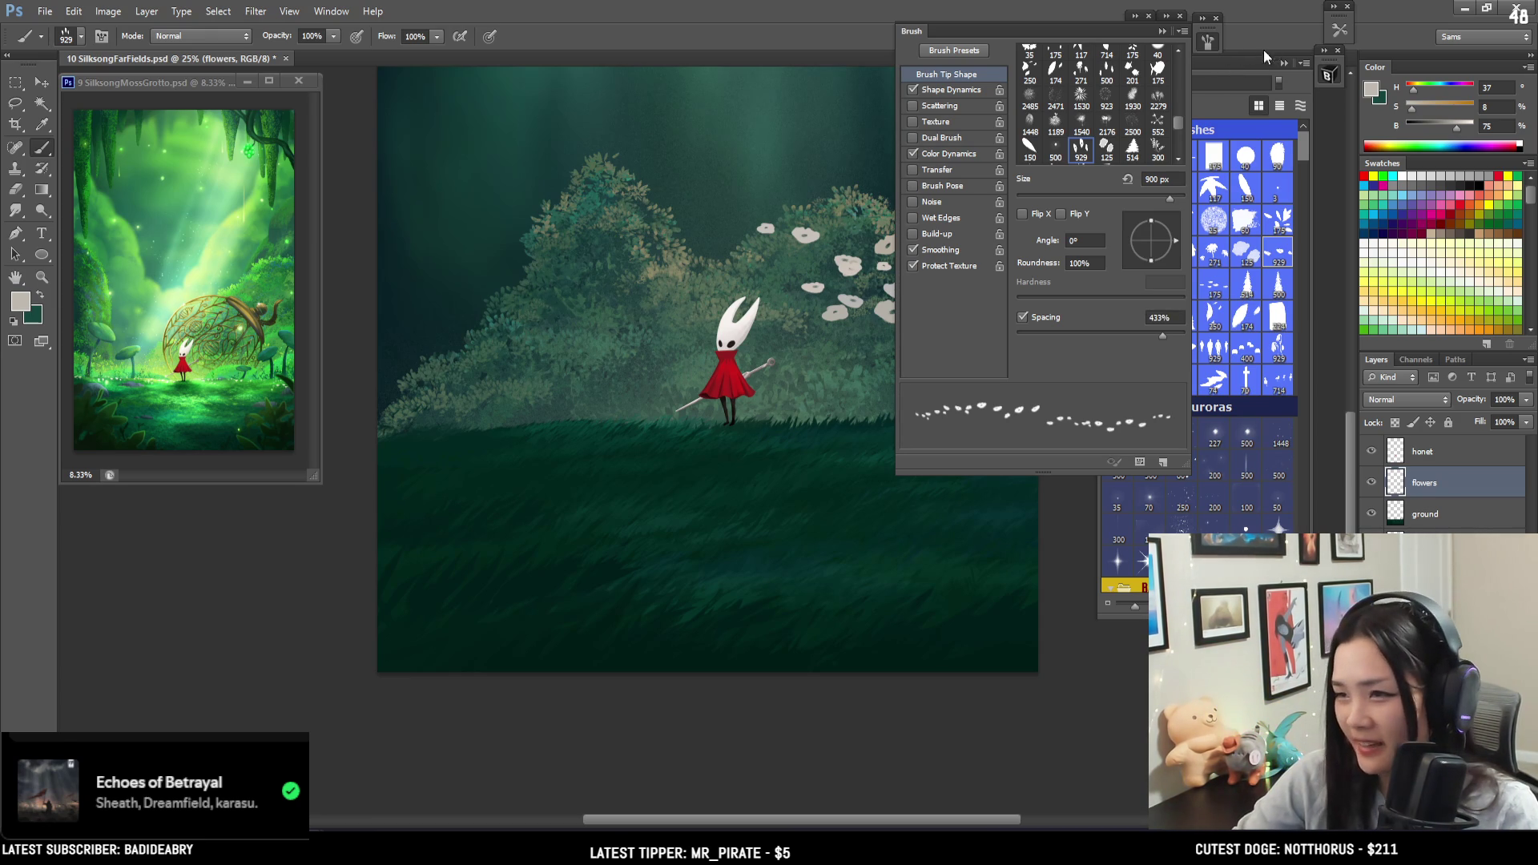
pyautogui.click(1208, 41)
# - Undo the right-bush blossoms, shrink the brush to 300, and undo a test row on the grass
pyautogui.scroll(3, 881, 400)
pyautogui.hotkey('ctrl', 'z')
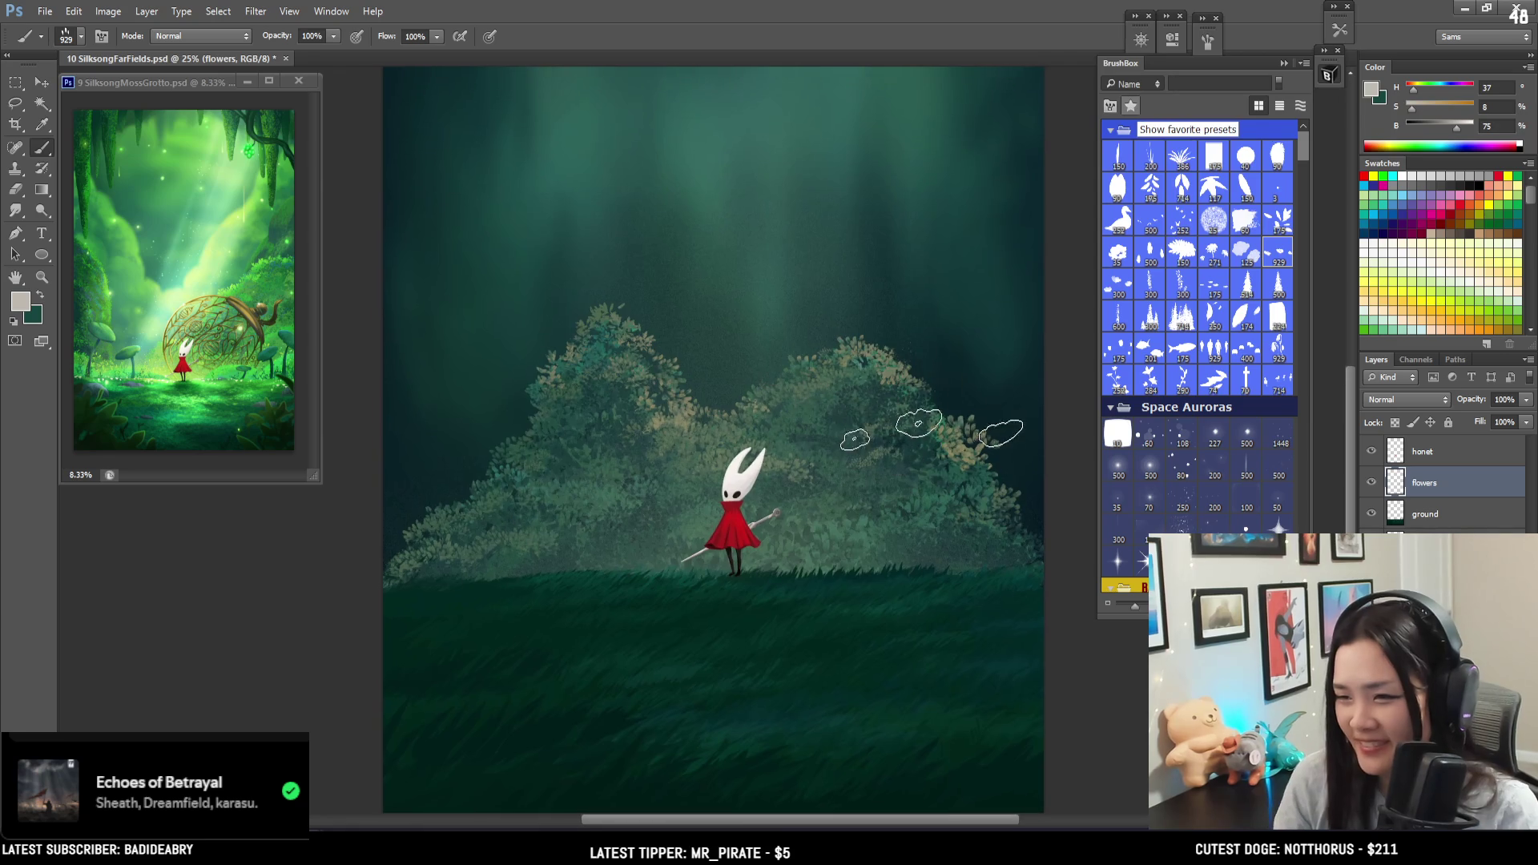
pyautogui.press('[')
pyautogui.press('[')
pyautogui.press('[')
pyautogui.press('[')
pyautogui.press('[')
pyautogui.moveTo(823, 579); pyautogui.dragTo(923, 576)
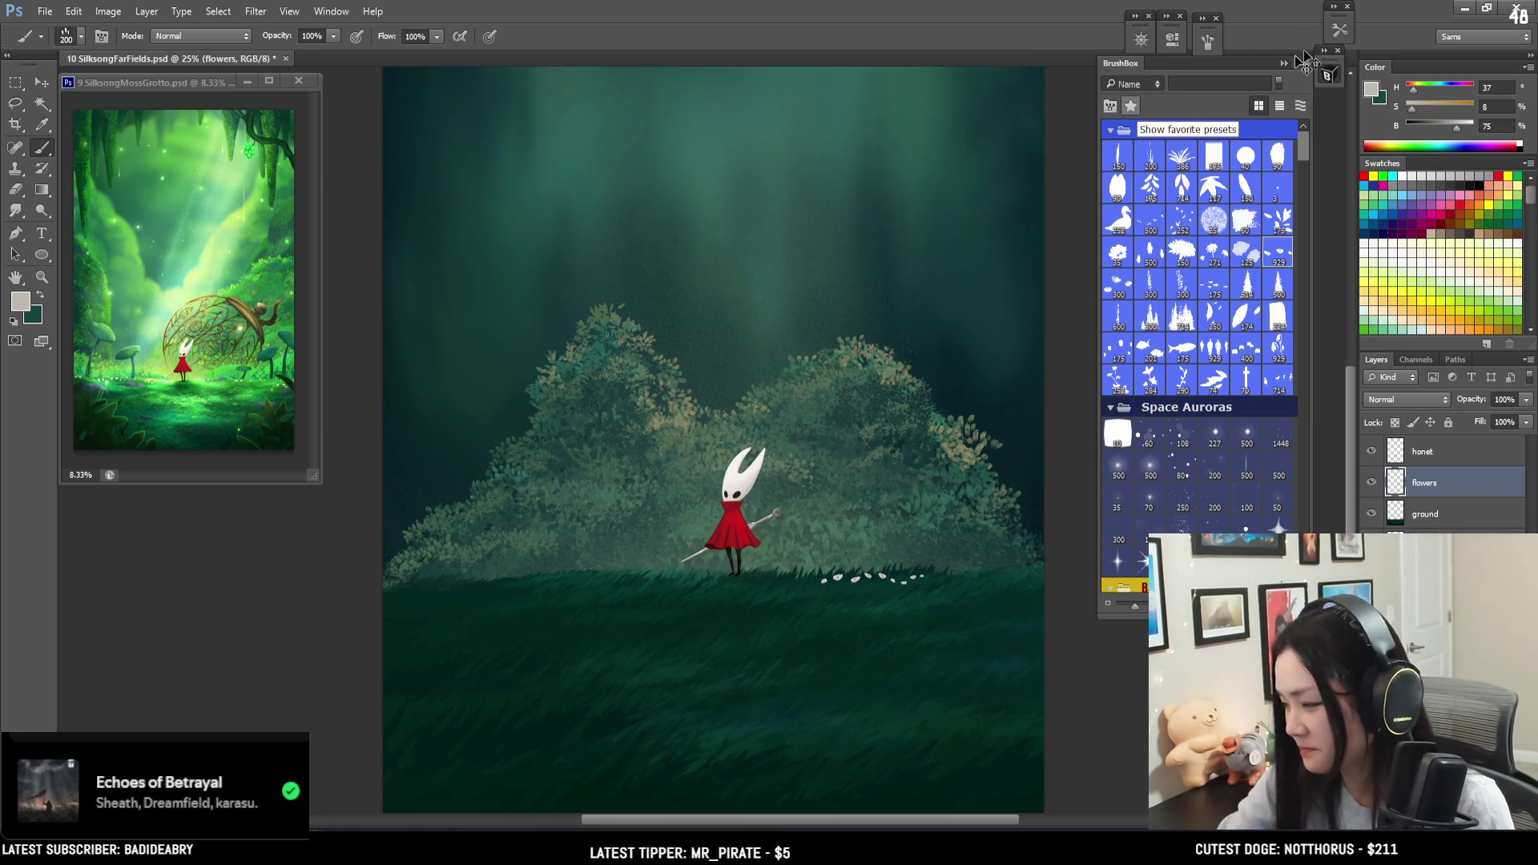
pyautogui.hotkey('ctrl', 'z')
# - Darken the flower colour slightly and dab small white flowers along the grass line
pyautogui.moveTo(1456, 128); pyautogui.dragTo(1452, 128)
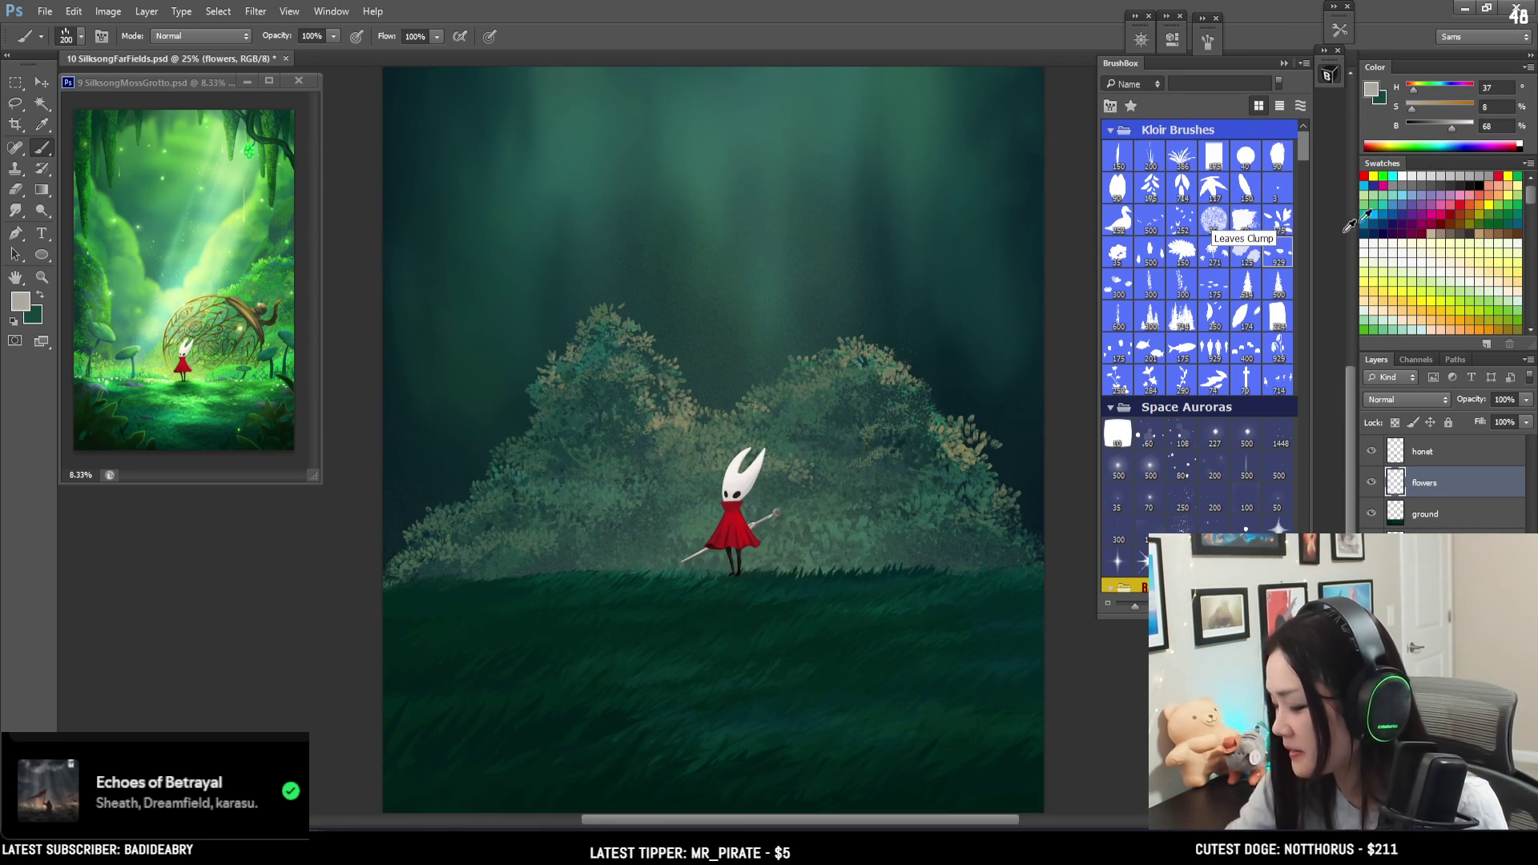
pyautogui.click(982, 572)
pyautogui.click(1042, 567)
pyautogui.press(']')
pyautogui.click(558, 577)
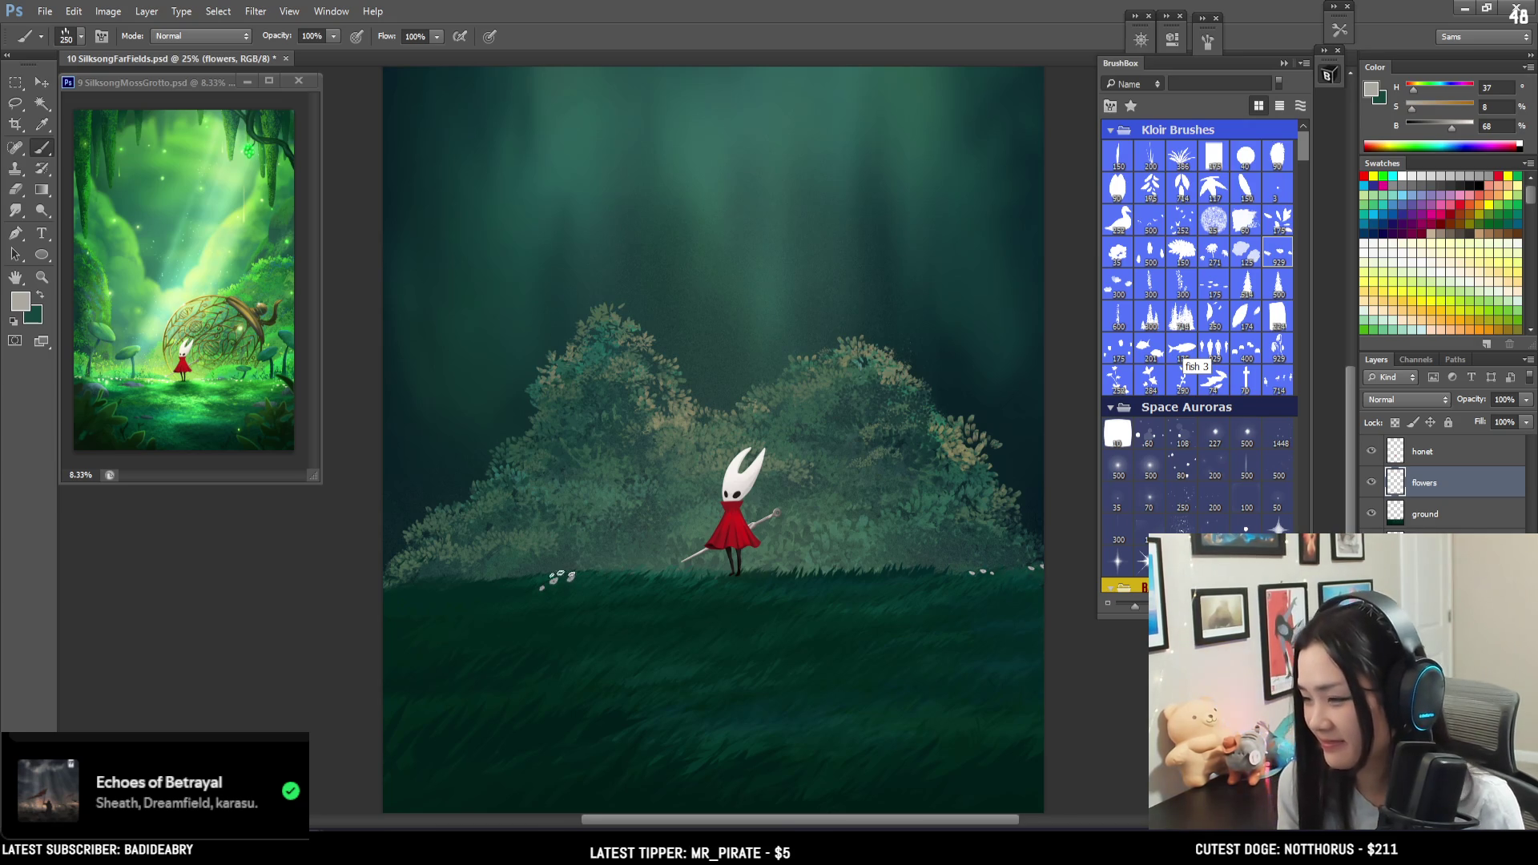
pyautogui.hotkey('ctrl', '-')
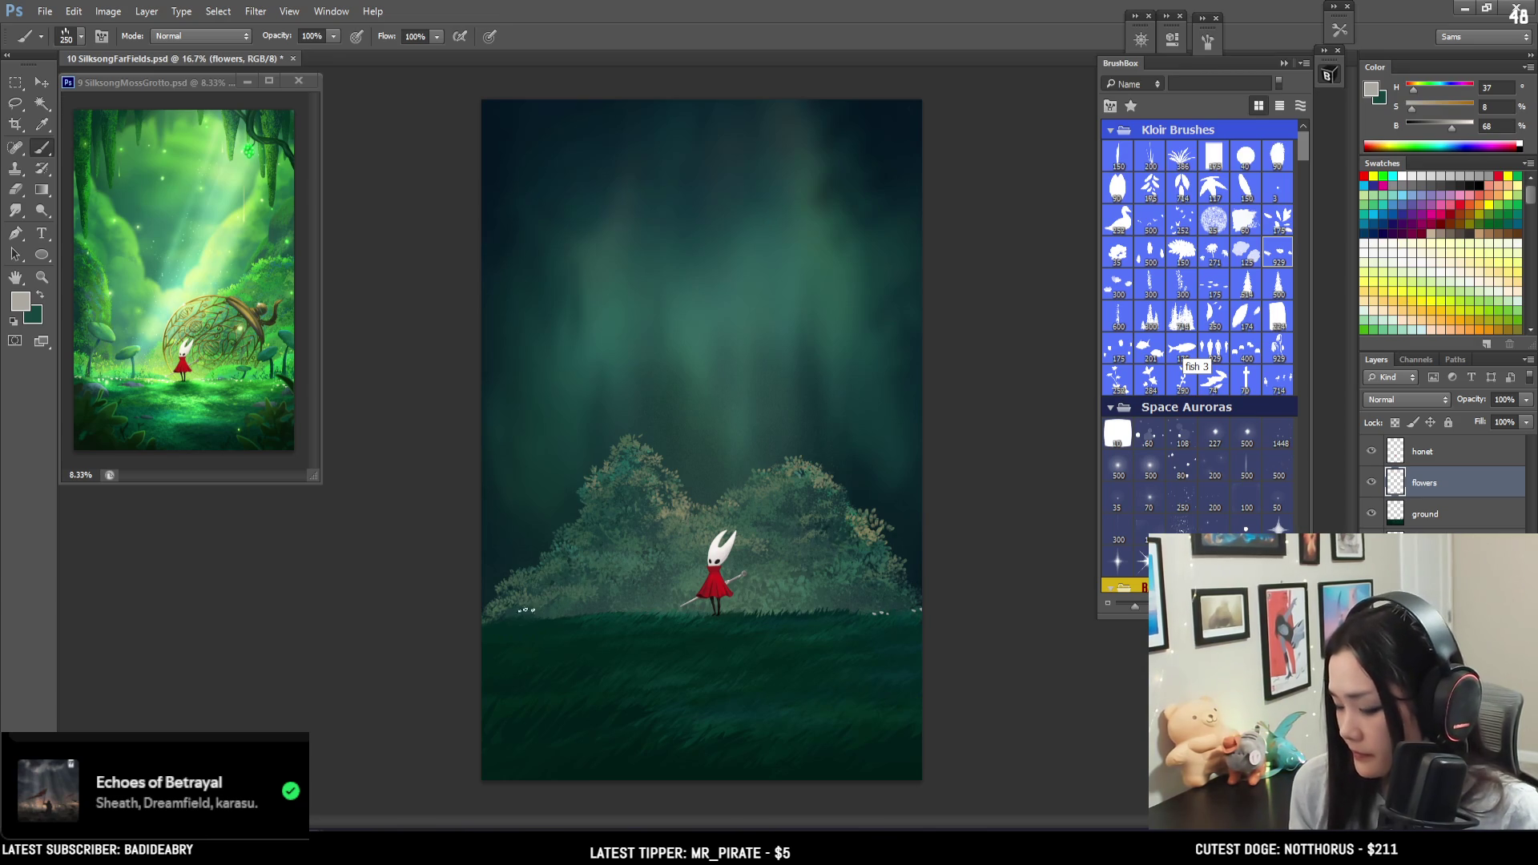
pyautogui.click(490, 623)
pyautogui.moveTo(525, 620); pyautogui.dragTo(553, 620)
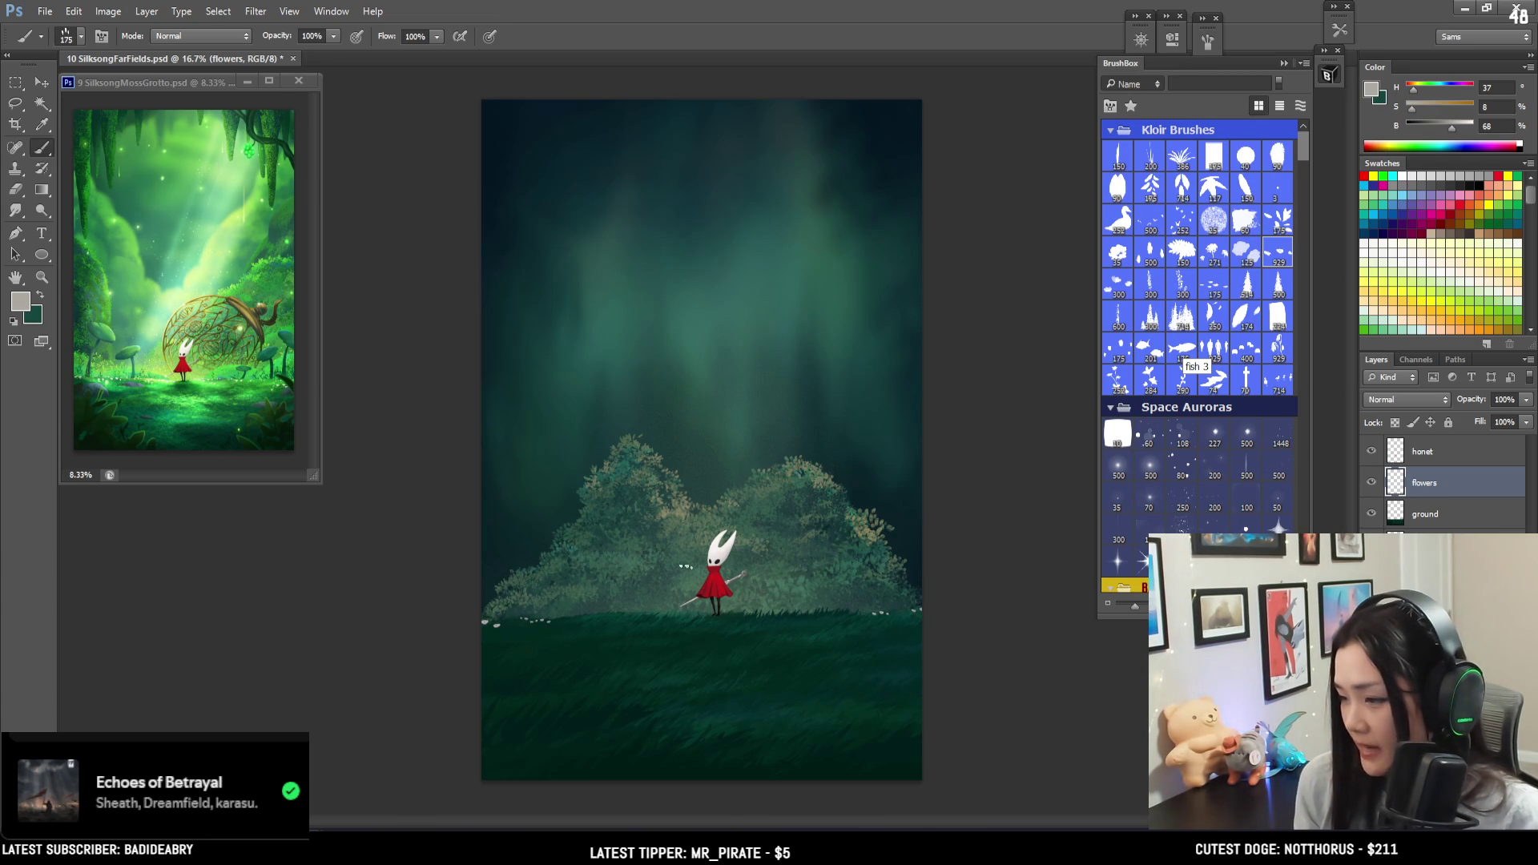
# - Erase stray flower dots with a 250 eraser and set the brush back to 250
pyautogui.press('e')
pyautogui.press('[')
pyautogui.press('[')
pyautogui.press('[')
pyautogui.moveTo(567, 645)
pyautogui.mouseDown()
pyautogui.moveTo(522, 608)
pyautogui.moveTo(505, 639)
pyautogui.mouseUp()
pyautogui.press('b')
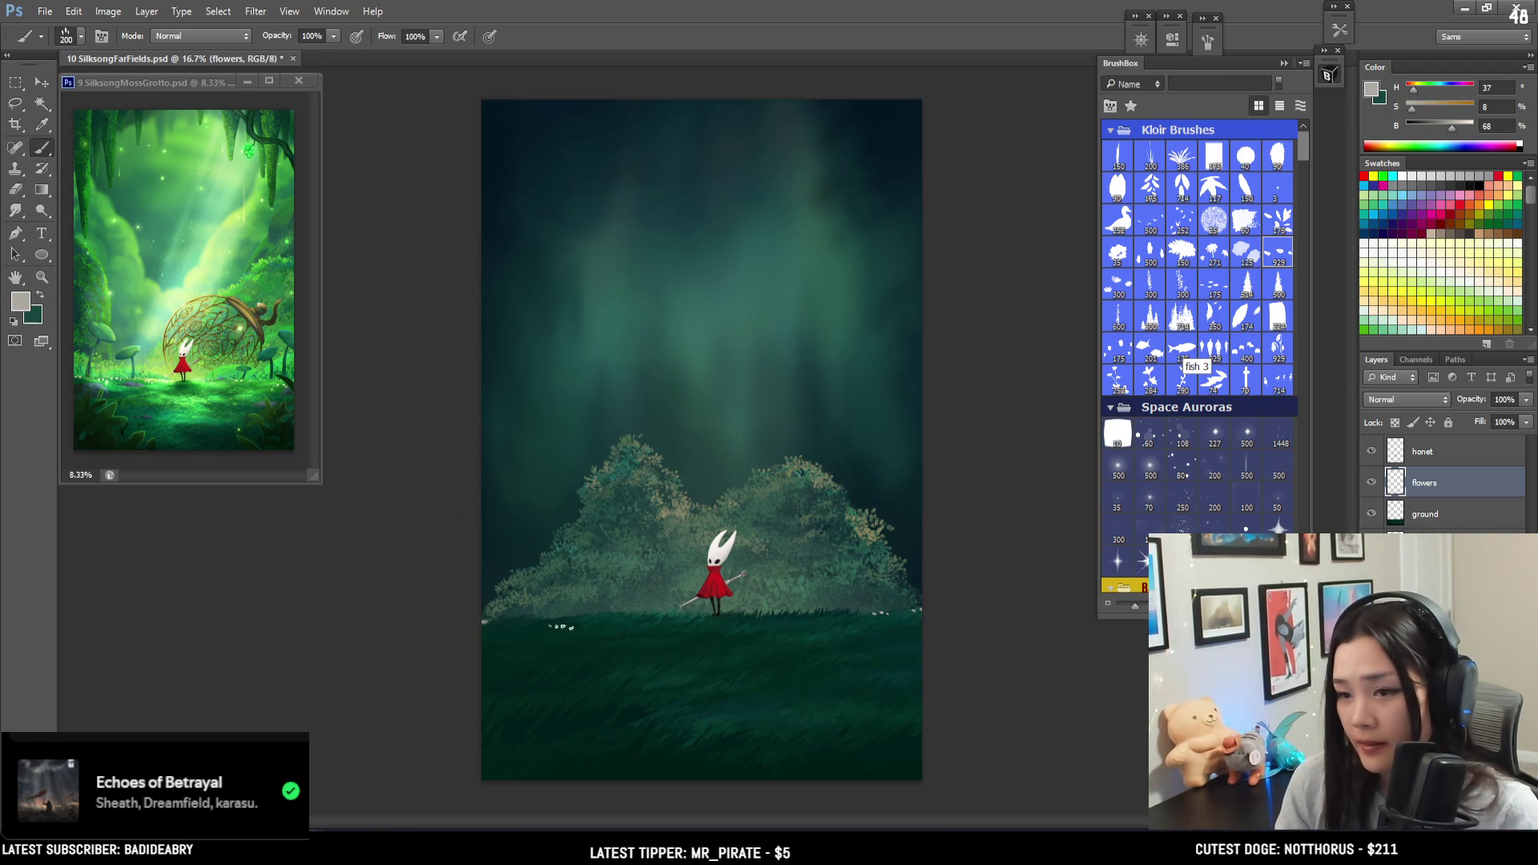
pyautogui.press(']')
pyautogui.press(']')
pyautogui.press('[')
pyautogui.press('[')
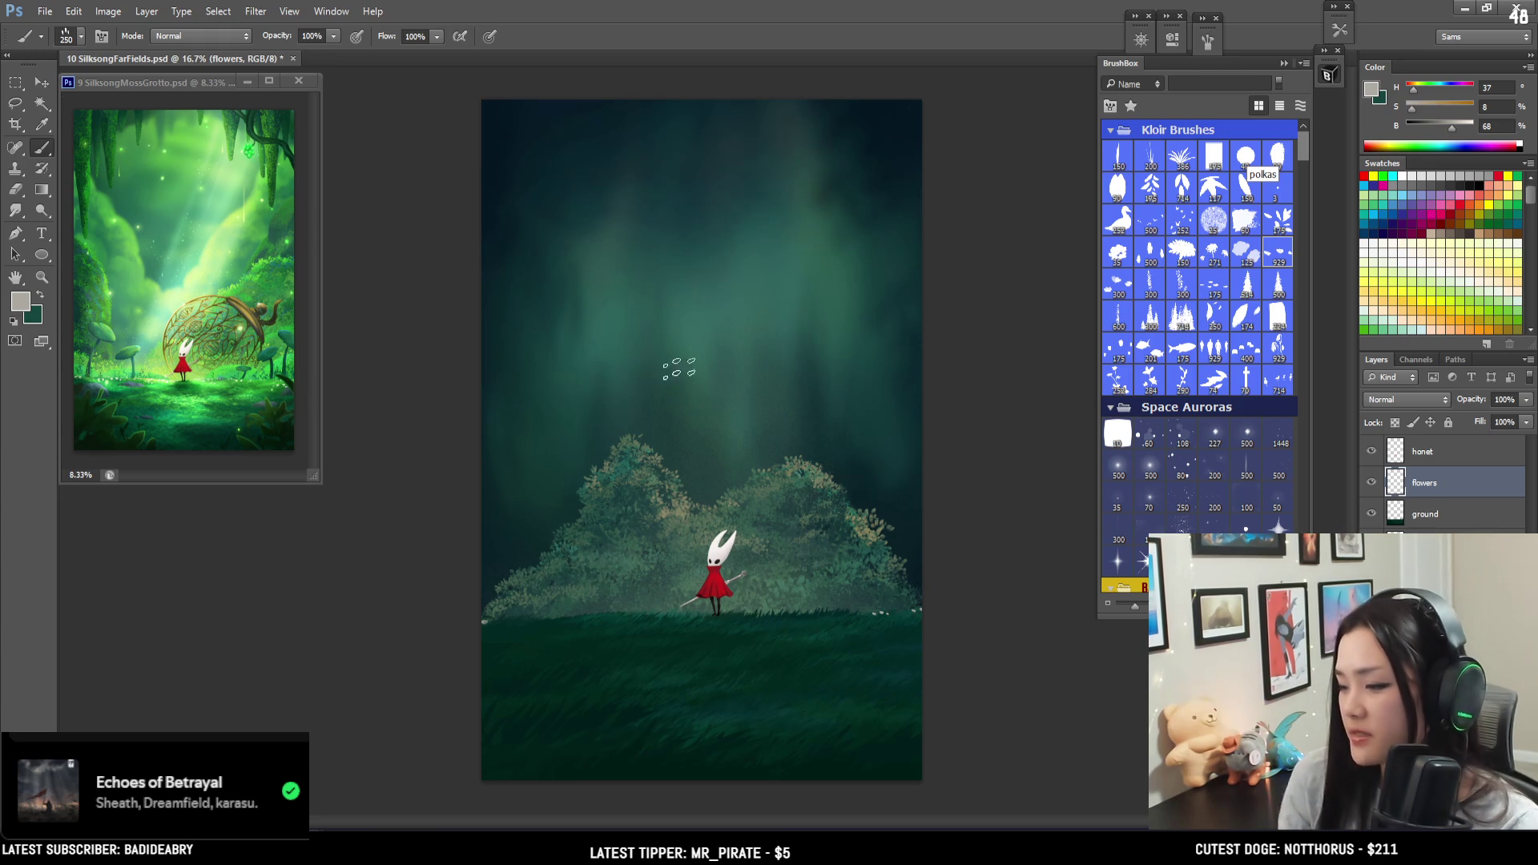
# - Zoom to 25% on the grass line and paint small white flowers left of Hornet at brush size 175
pyautogui.hotkey('ctrl', '-')
pyautogui.hotkey('ctrl', '+')
pyautogui.hotkey('ctrl', '+')
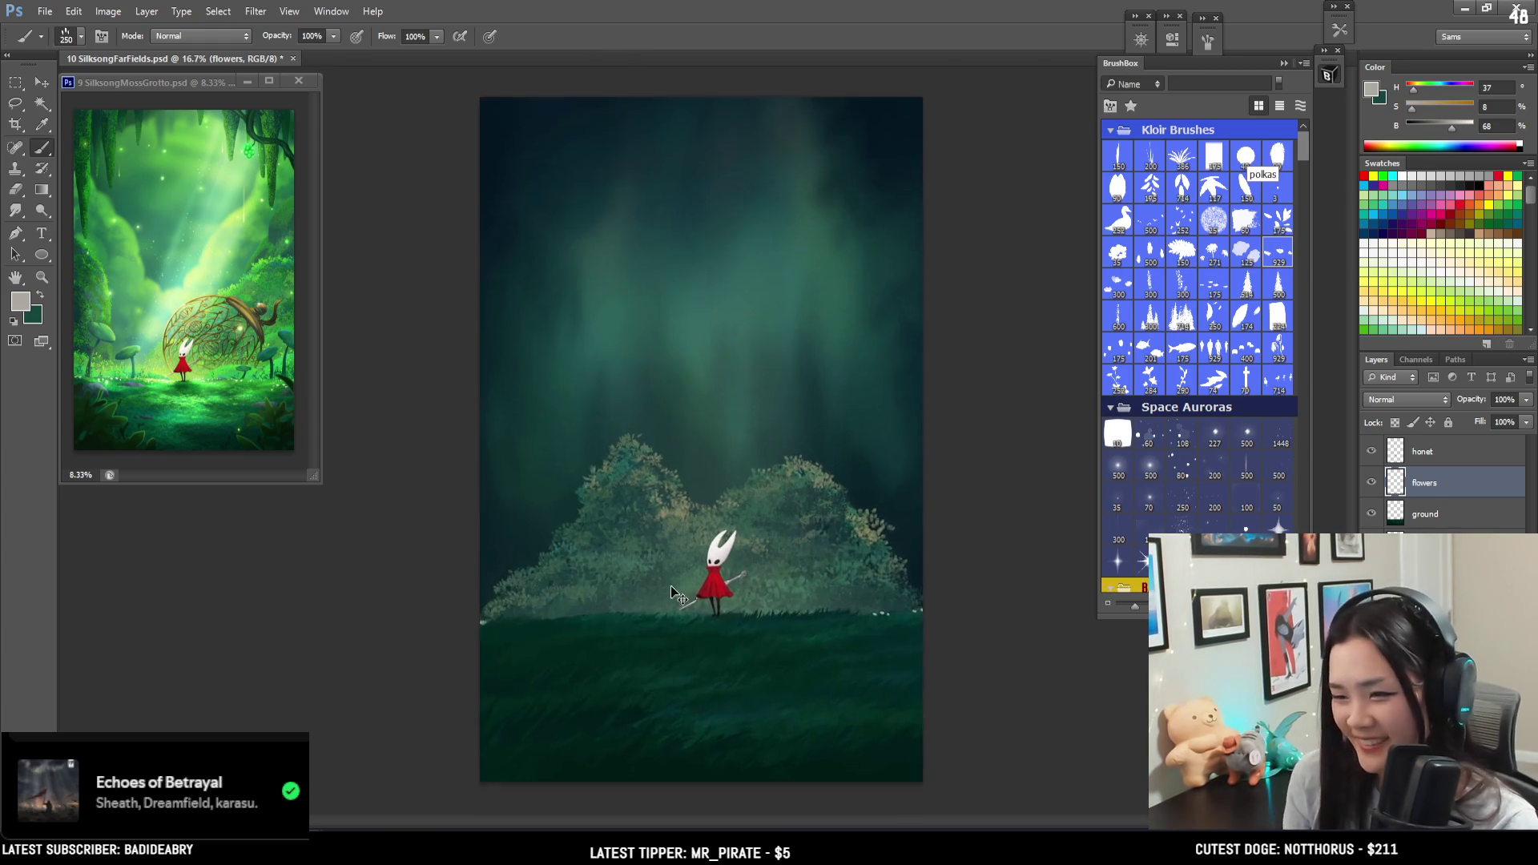
pyautogui.moveTo(647, 656)
pyautogui.mouseDown()
pyautogui.moveTo(632, 529)
pyautogui.moveTo(617, 535)
pyautogui.mouseUp()
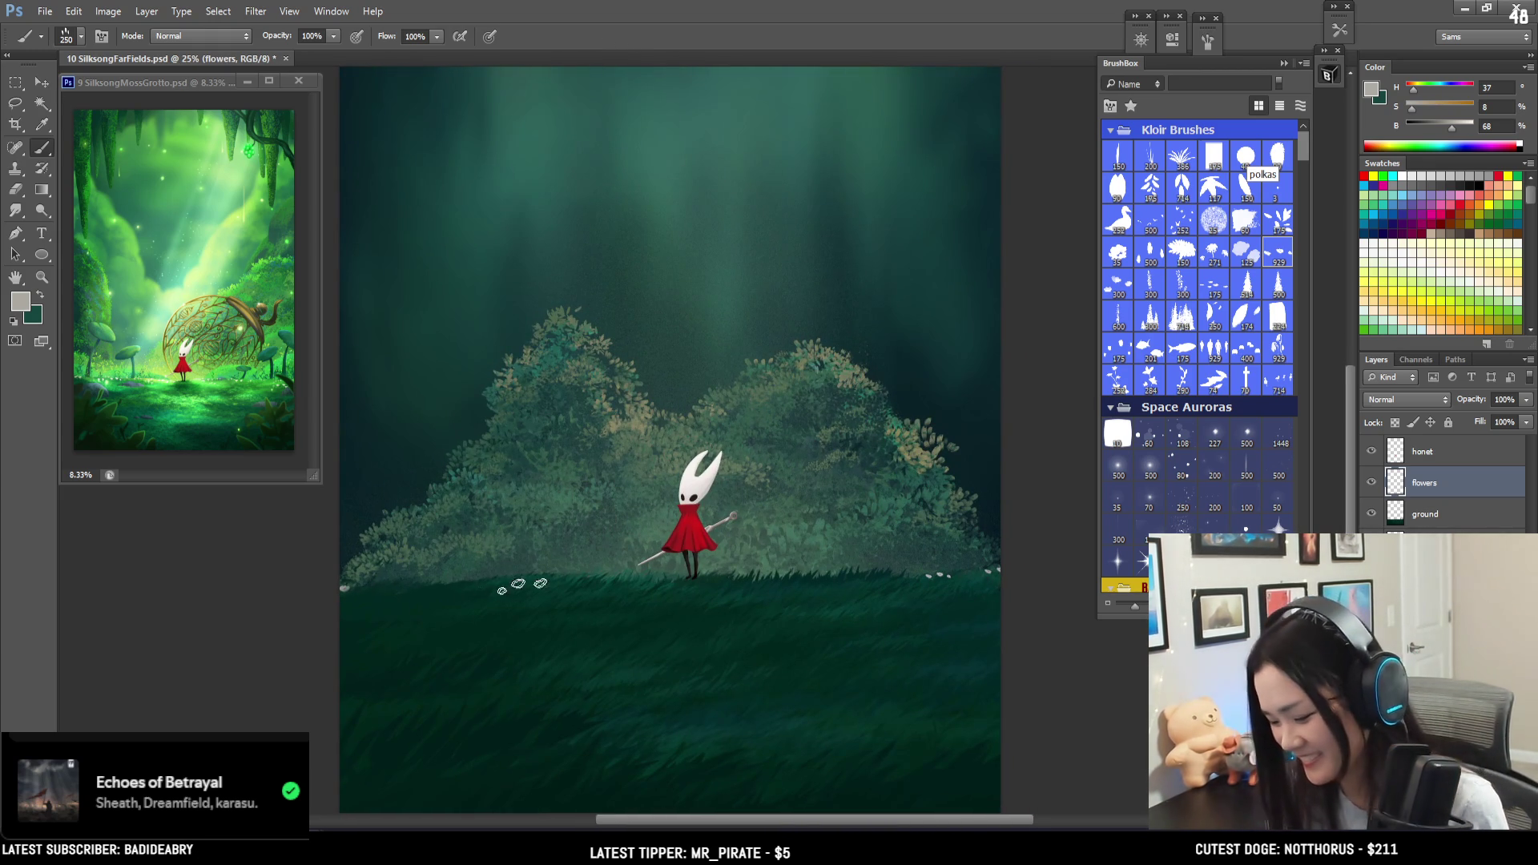
pyautogui.press('[')
pyautogui.press('[')
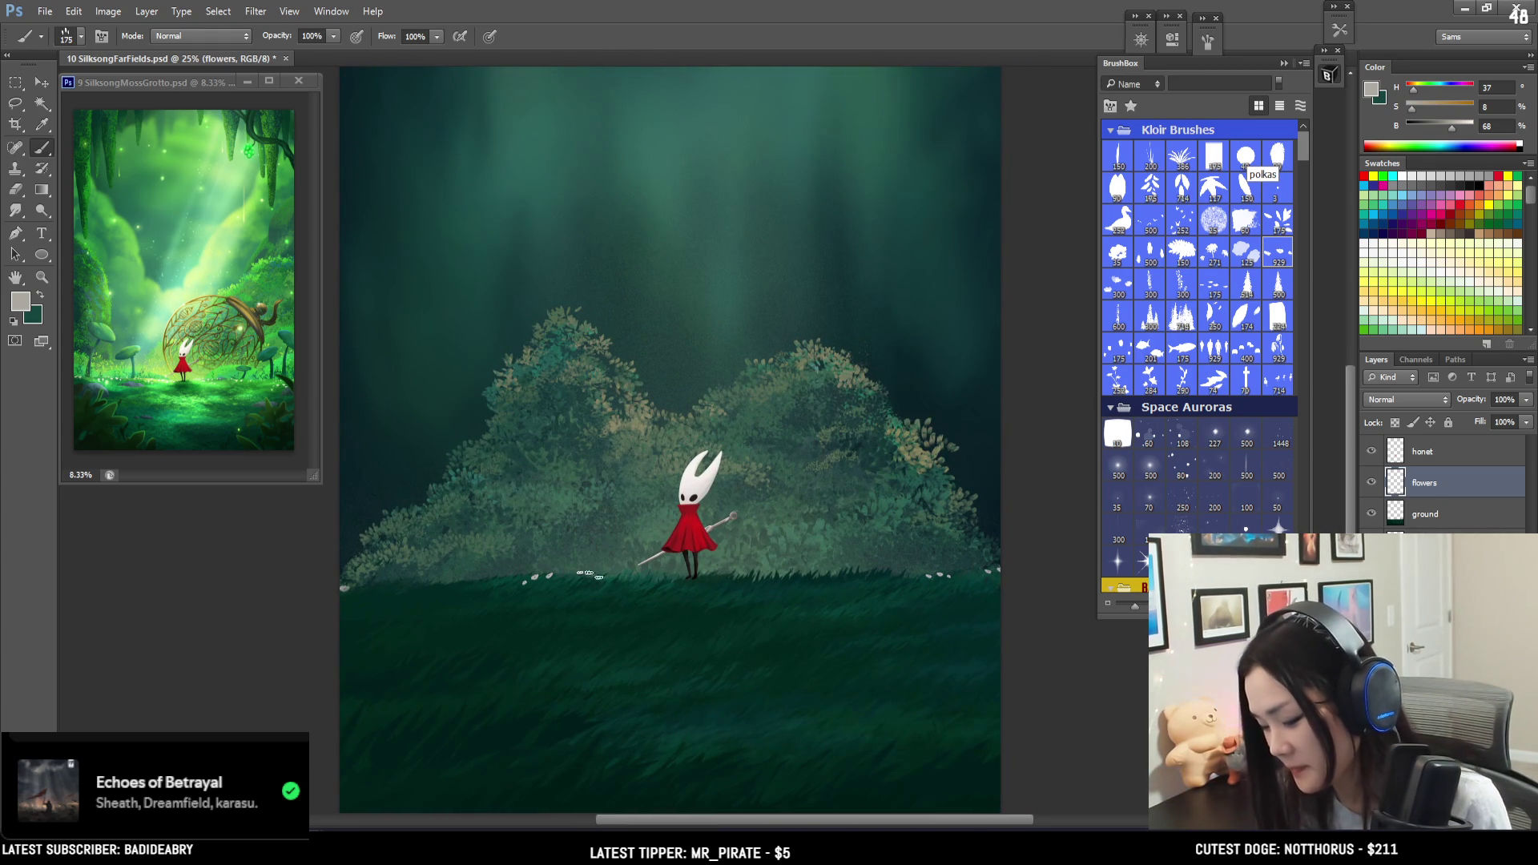
pyautogui.click(624, 572)
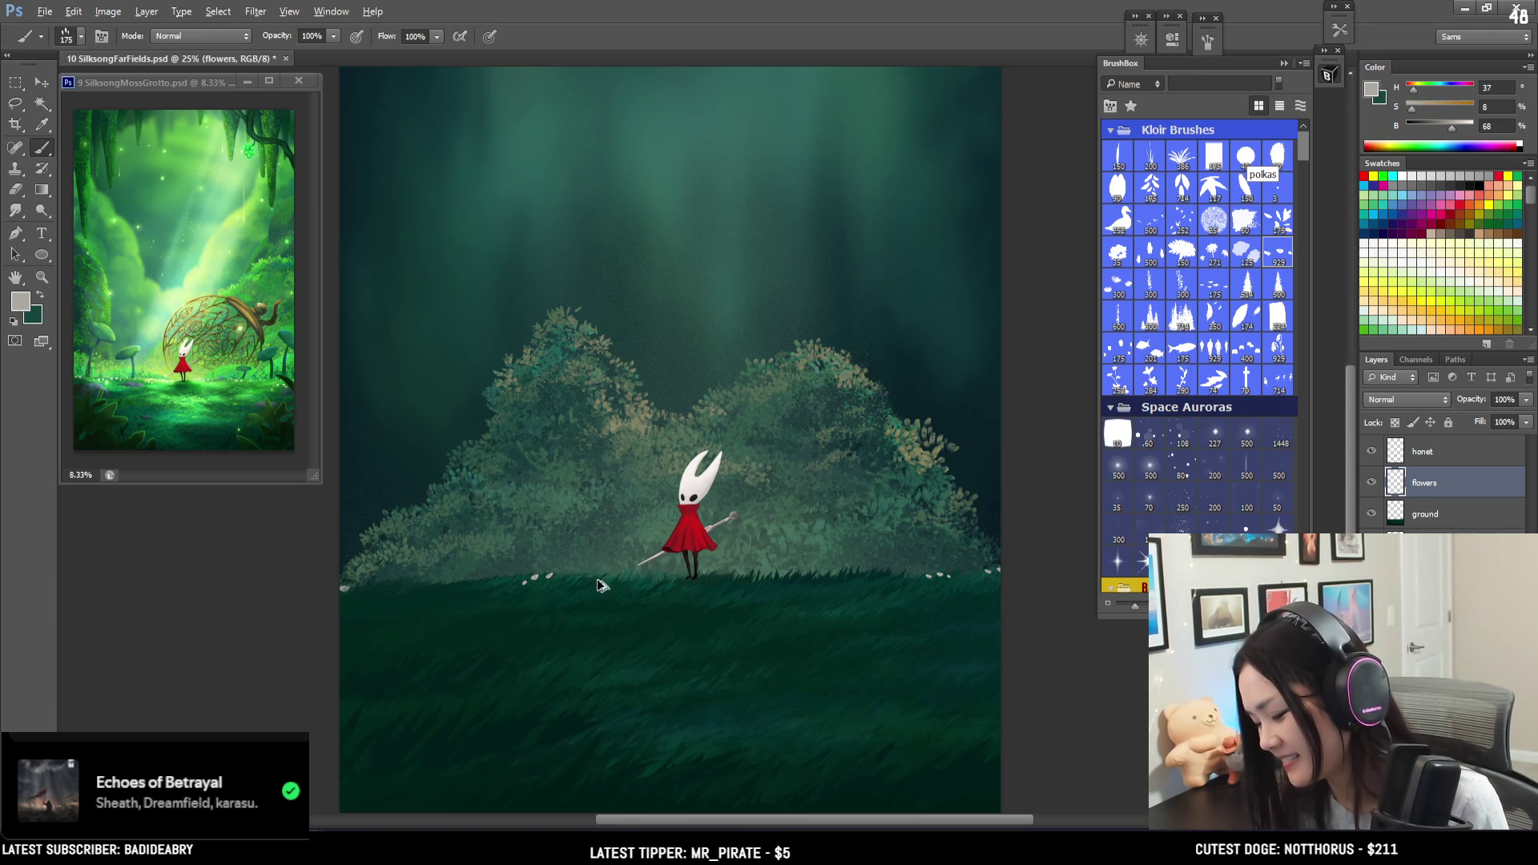
pyautogui.click(1208, 41)
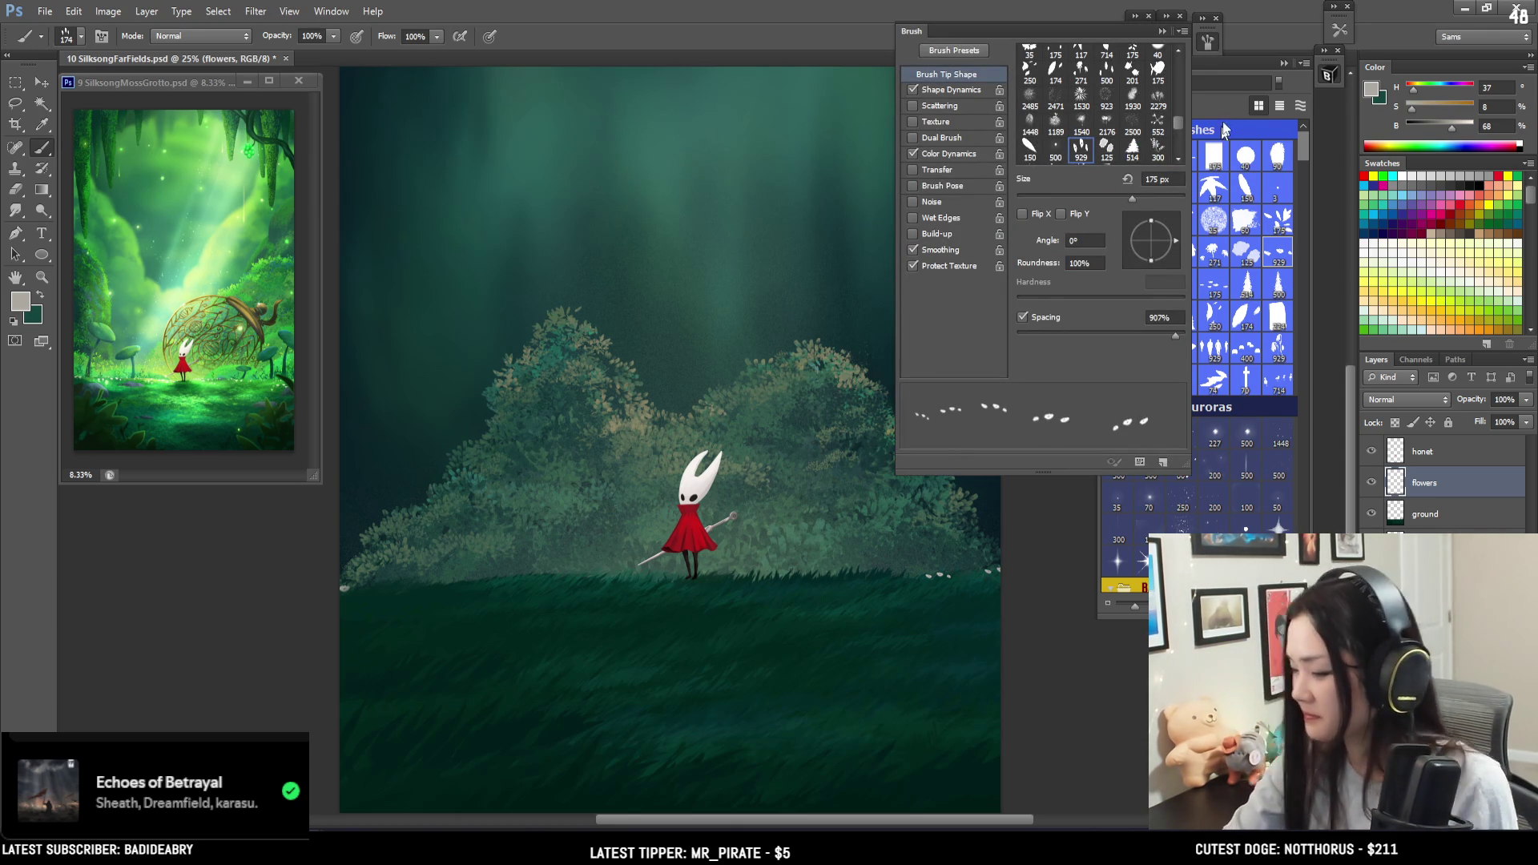
pyautogui.click(1209, 41)
pyautogui.moveTo(505, 581); pyautogui.dragTo(671, 583)
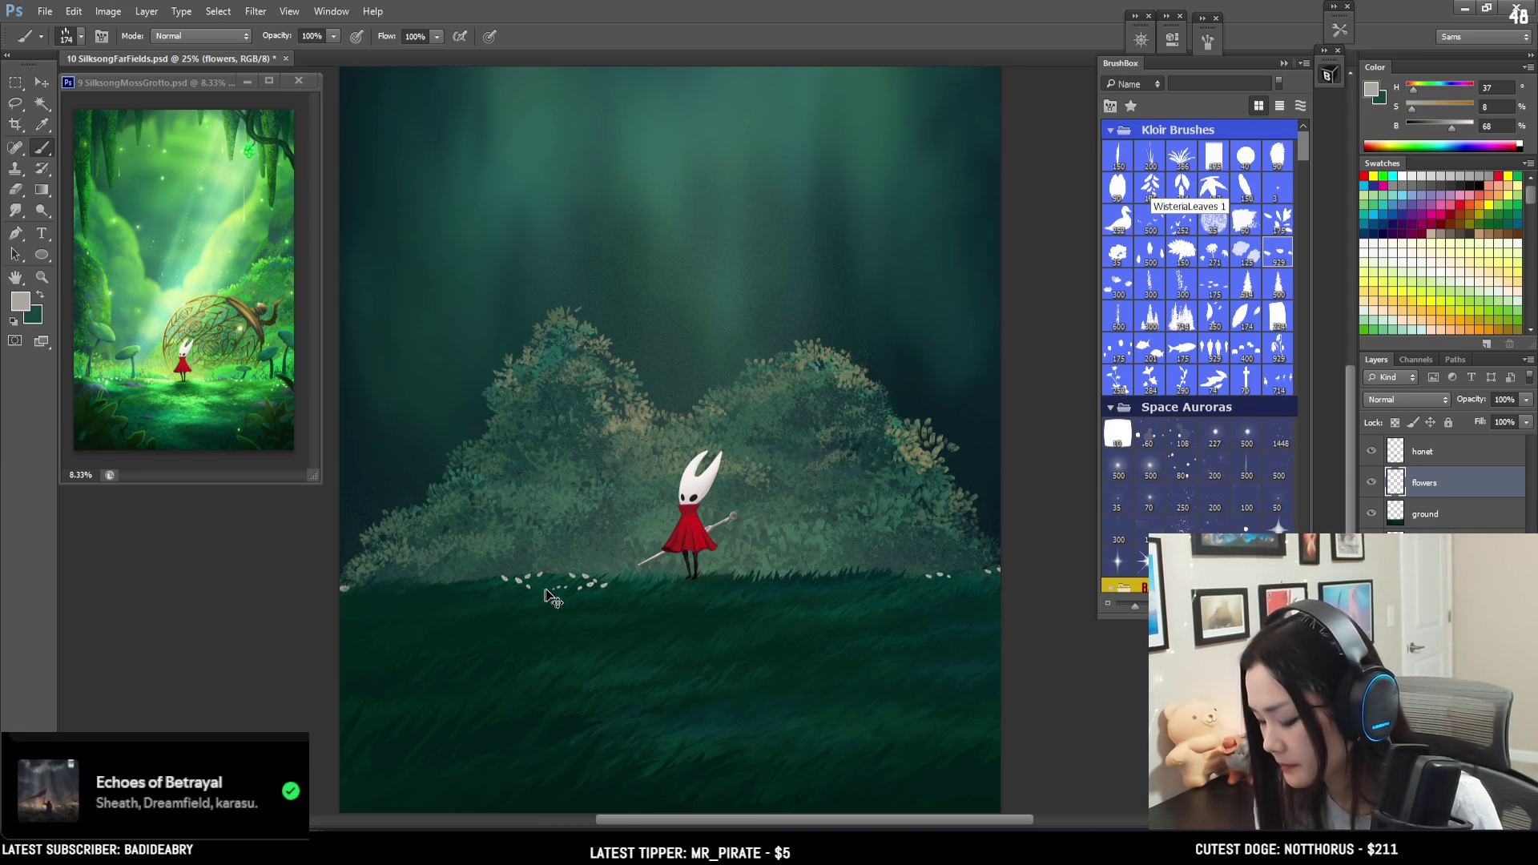
# - Erase the extra flower dabs left of Hornet and return to the brush
pyautogui.press('e')
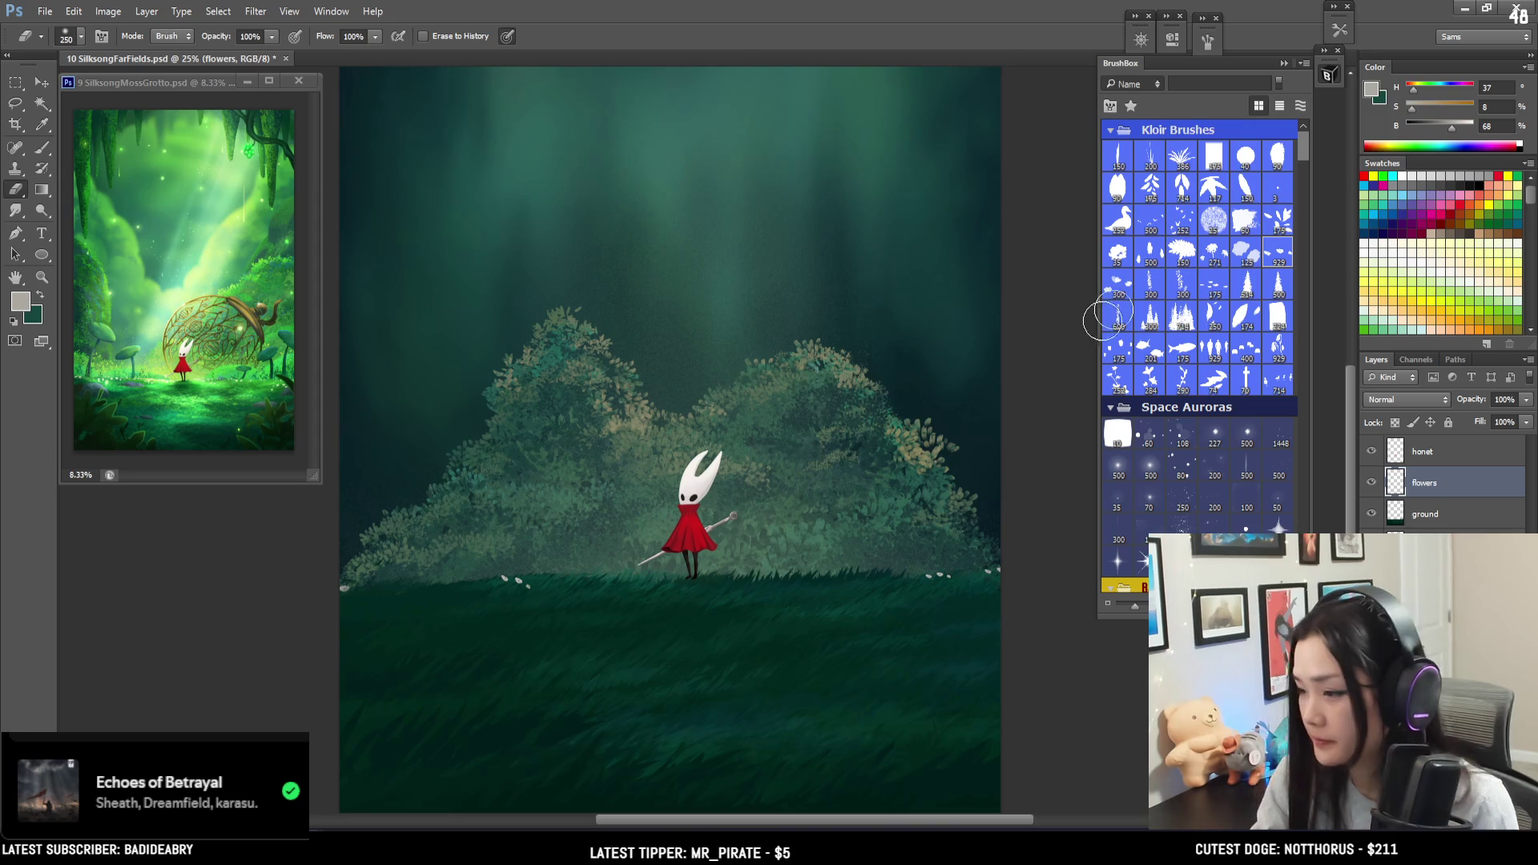
pyautogui.press('b')
pyautogui.press('e')
pyautogui.moveTo(525, 584); pyautogui.dragTo(470, 594)
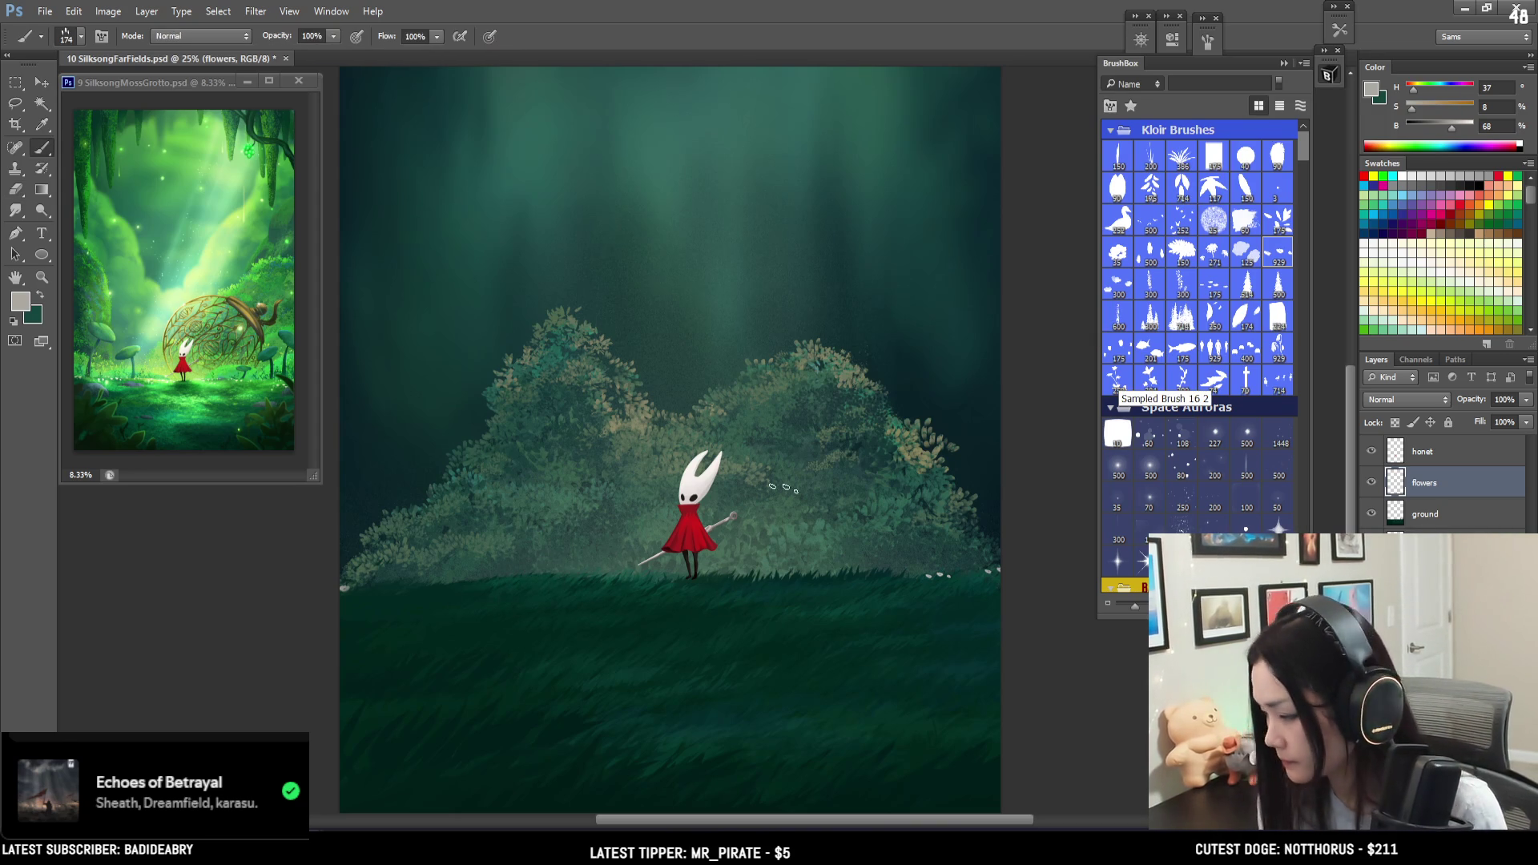
pyautogui.press('b')
pyautogui.moveTo(1303, 152)
pyautogui.mouseDown()
pyautogui.moveTo(1297, 459)
pyautogui.moveTo(1300, 439)
pyautogui.mouseUp()
pyautogui.scroll(5, 1299, 439)
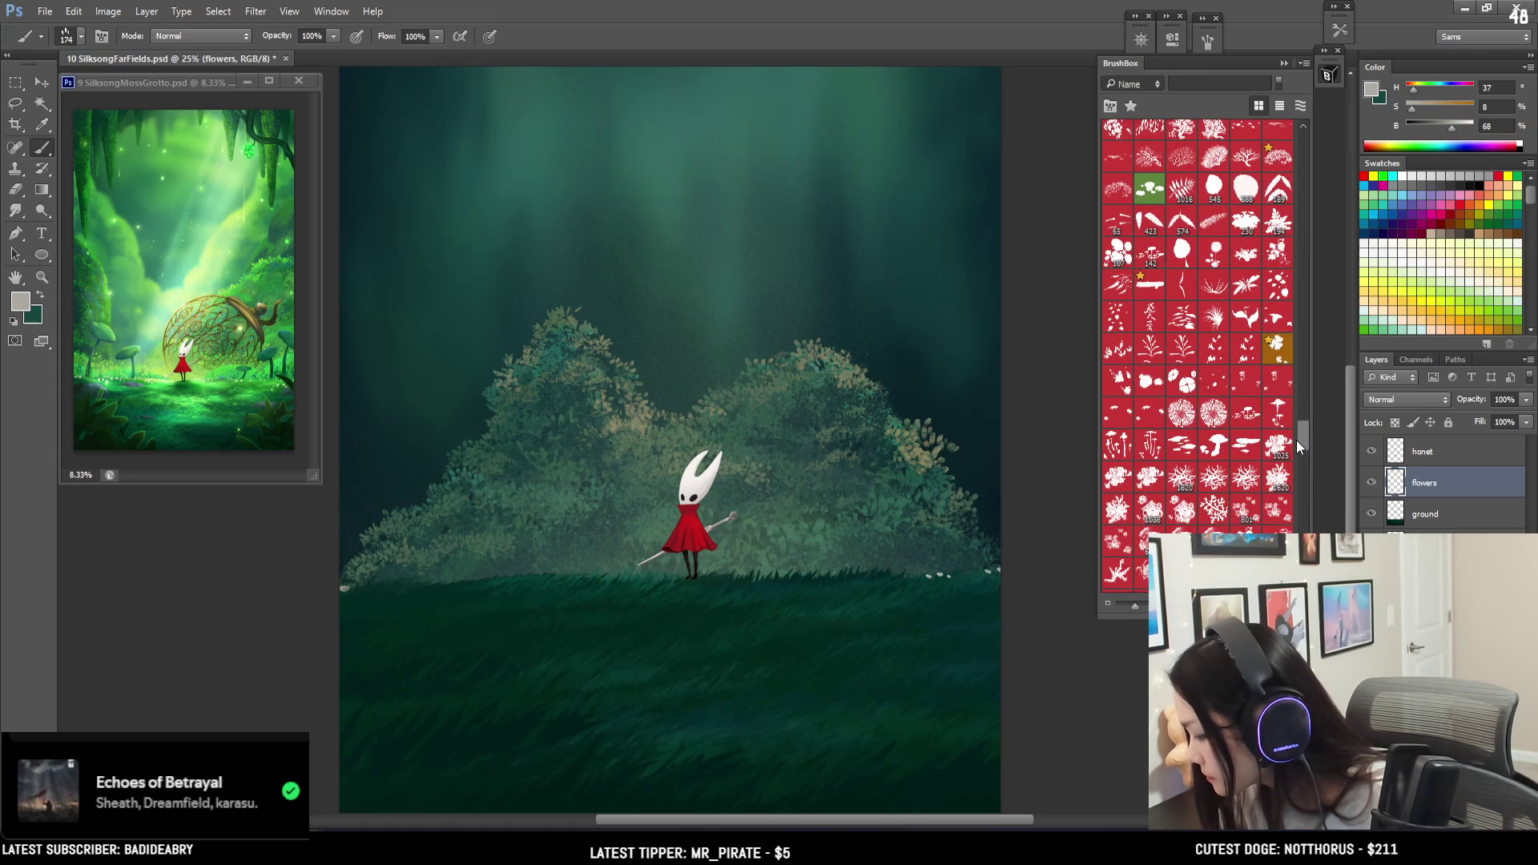
# - Pick a small flower brush stamp, paint flowers along the grass by Hornet, and undo a daisy test
pyautogui.moveTo(1304, 370); pyautogui.dragTo(1301, 146)
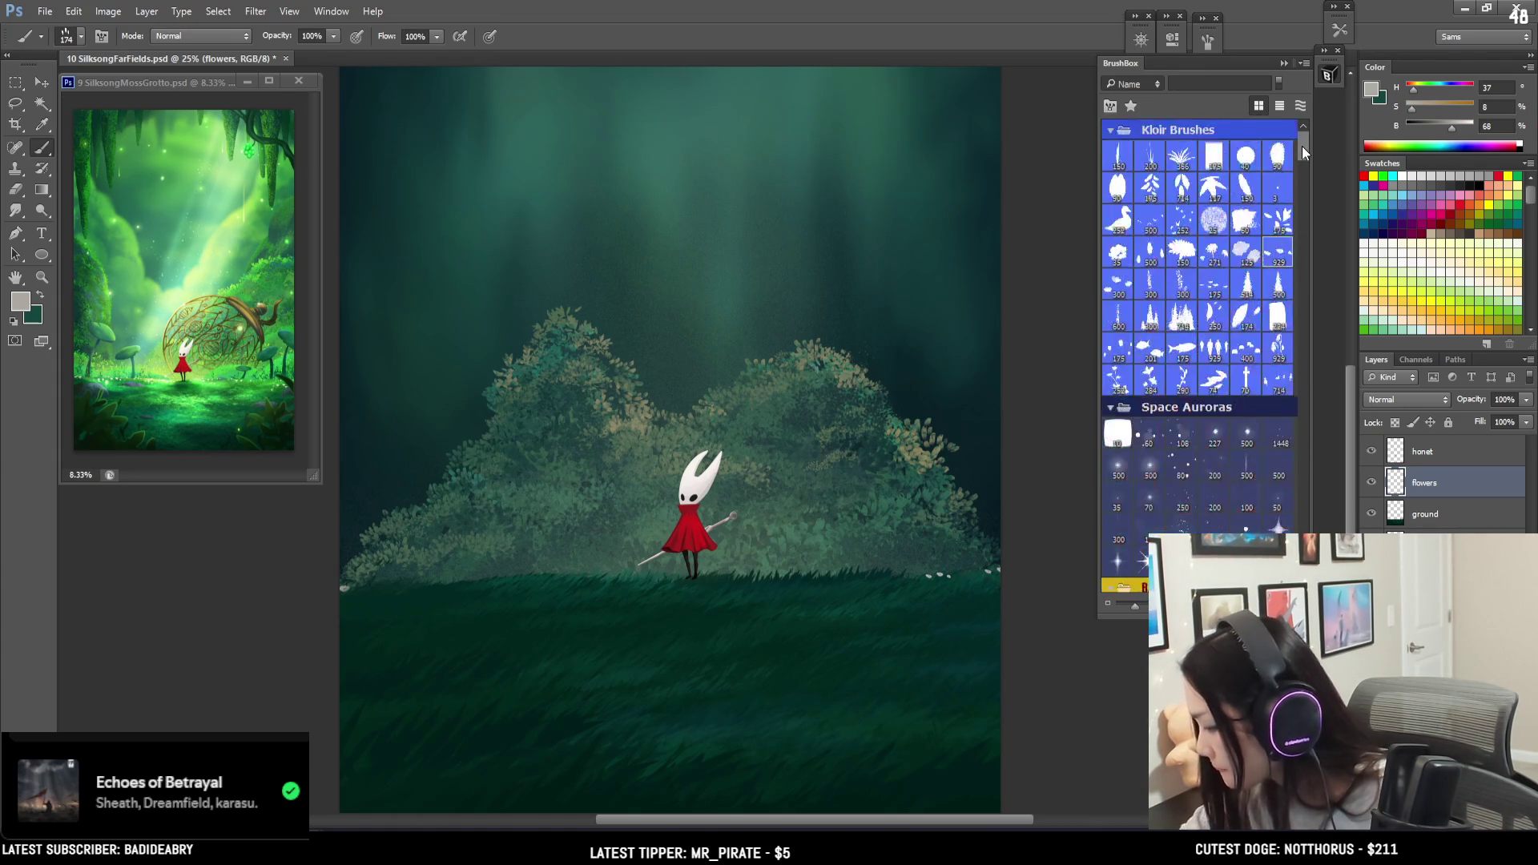
pyautogui.scroll(2, 1303, 147)
pyautogui.click(1215, 275)
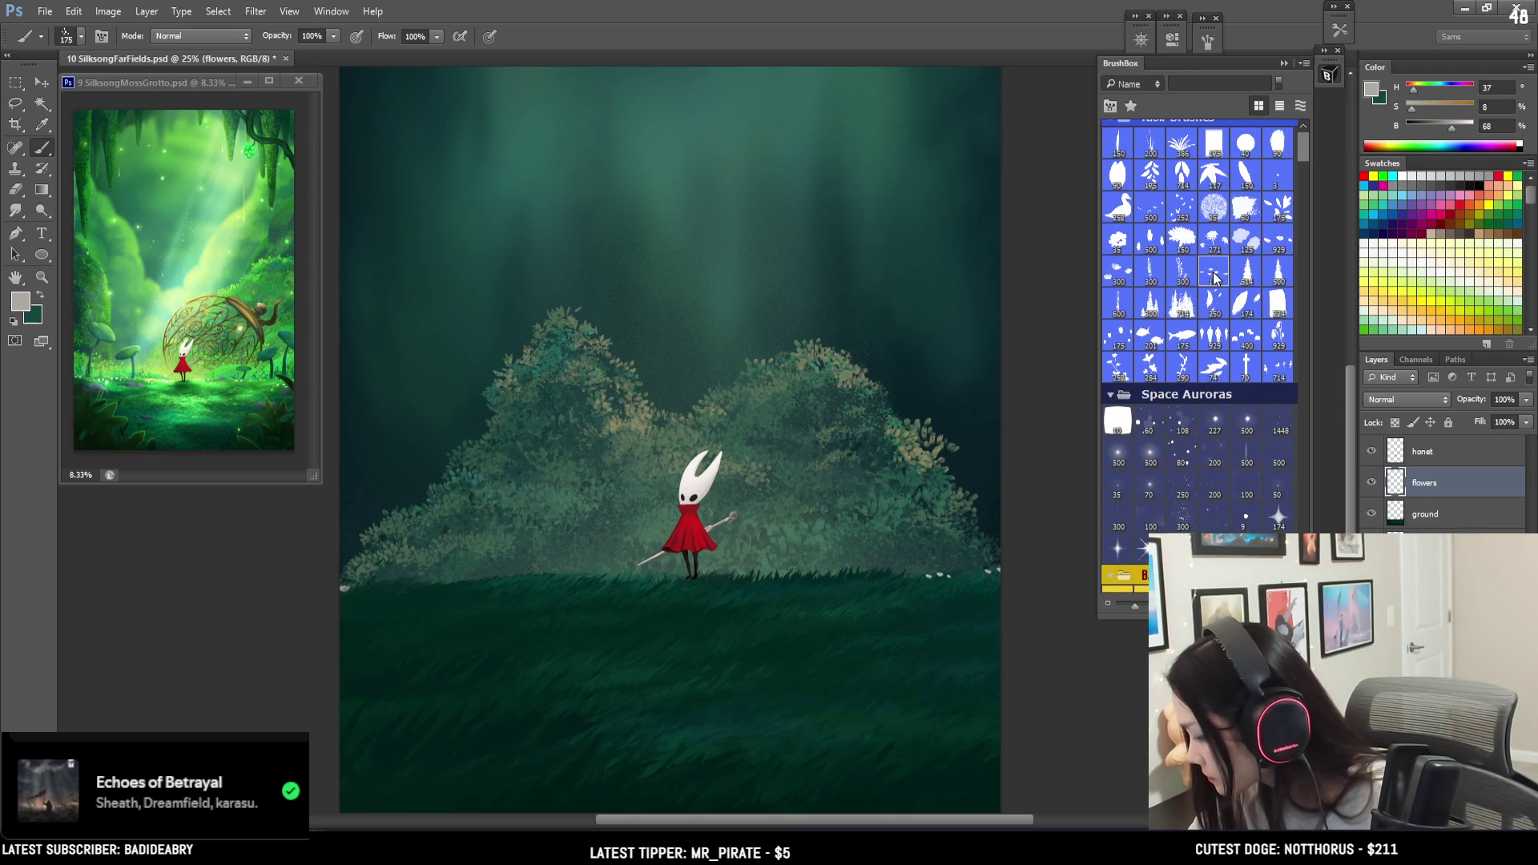
pyautogui.moveTo(622, 564)
pyautogui.mouseDown()
pyautogui.moveTo(878, 579)
pyautogui.moveTo(898, 585)
pyautogui.moveTo(890, 599)
pyautogui.moveTo(941, 602)
pyautogui.mouseUp()
pyautogui.press(']')
pyautogui.press(']')
pyautogui.hotkey('ctrl', 'z')
pyautogui.click(1277, 244)
pyautogui.moveTo(841, 597)
pyautogui.mouseDown()
pyautogui.moveTo(802, 593)
pyautogui.moveTo(890, 605)
pyautogui.moveTo(837, 577)
pyautogui.mouseUp()
pyautogui.hotkey('ctrl', 'z')
# - Shrink the eraser and brush, then zoom out to see the whole painting
pyautogui.press('e')
pyautogui.press('[')
pyautogui.press('[')
pyautogui.press('[')
pyautogui.hotkey('ctrl', 'z')
pyautogui.press('[')
pyautogui.press('[')
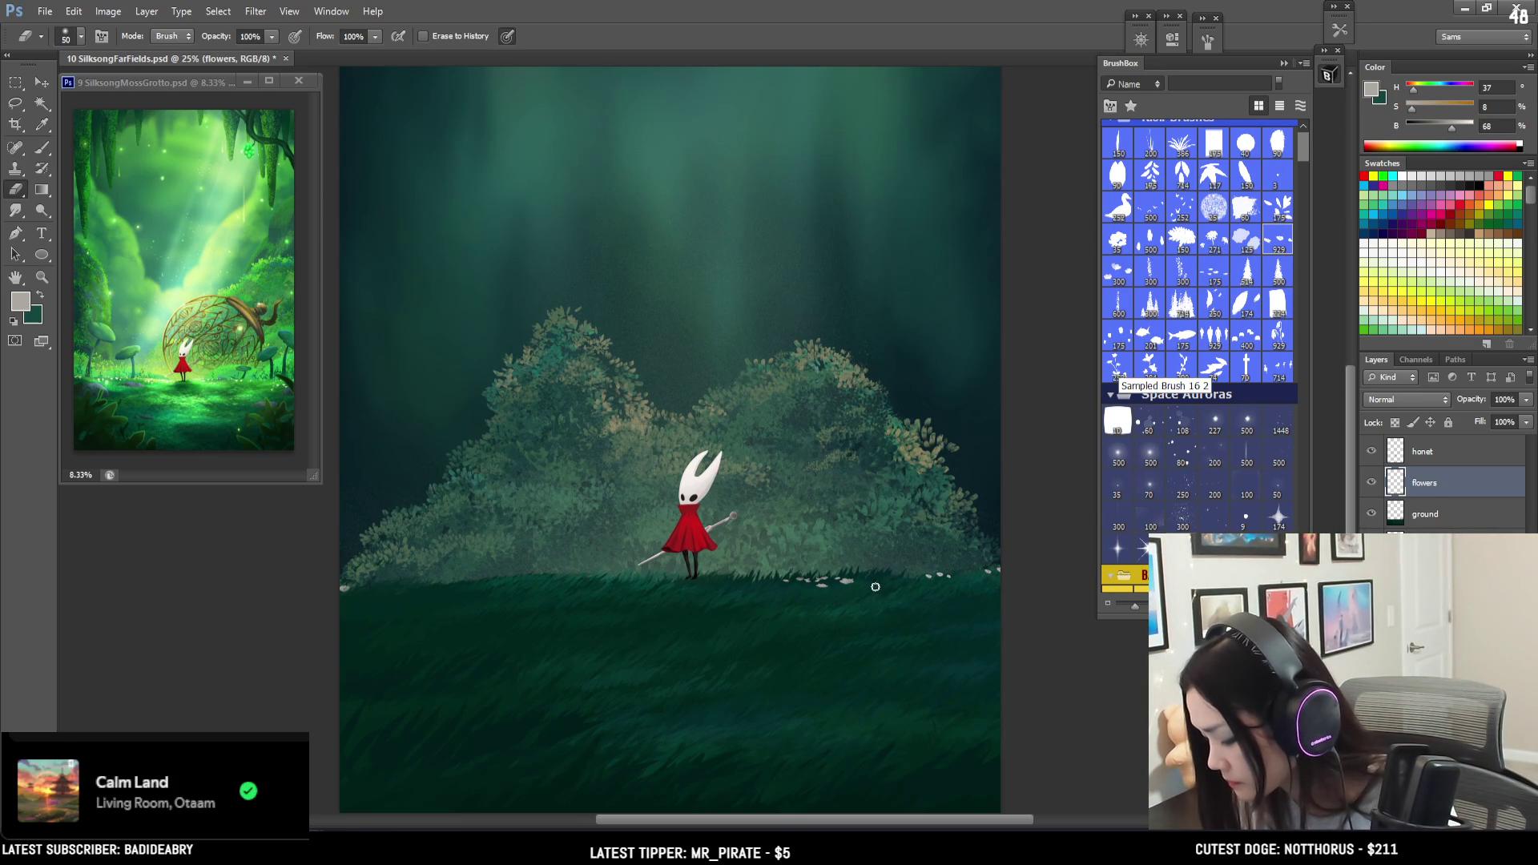
pyautogui.press('b')
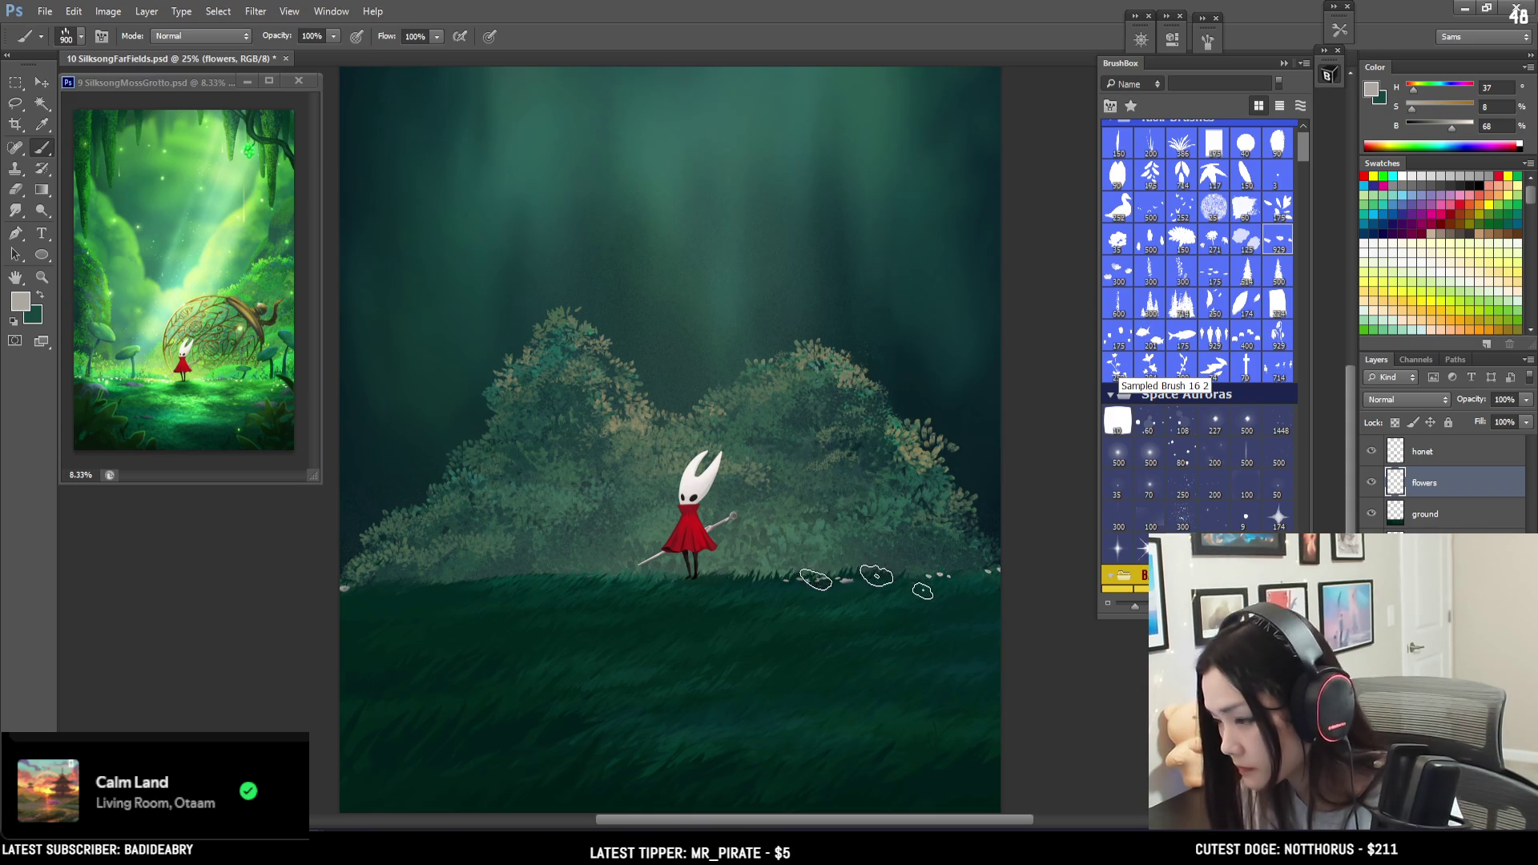
pyautogui.press('[')
pyautogui.press('[')
pyautogui.press('[')
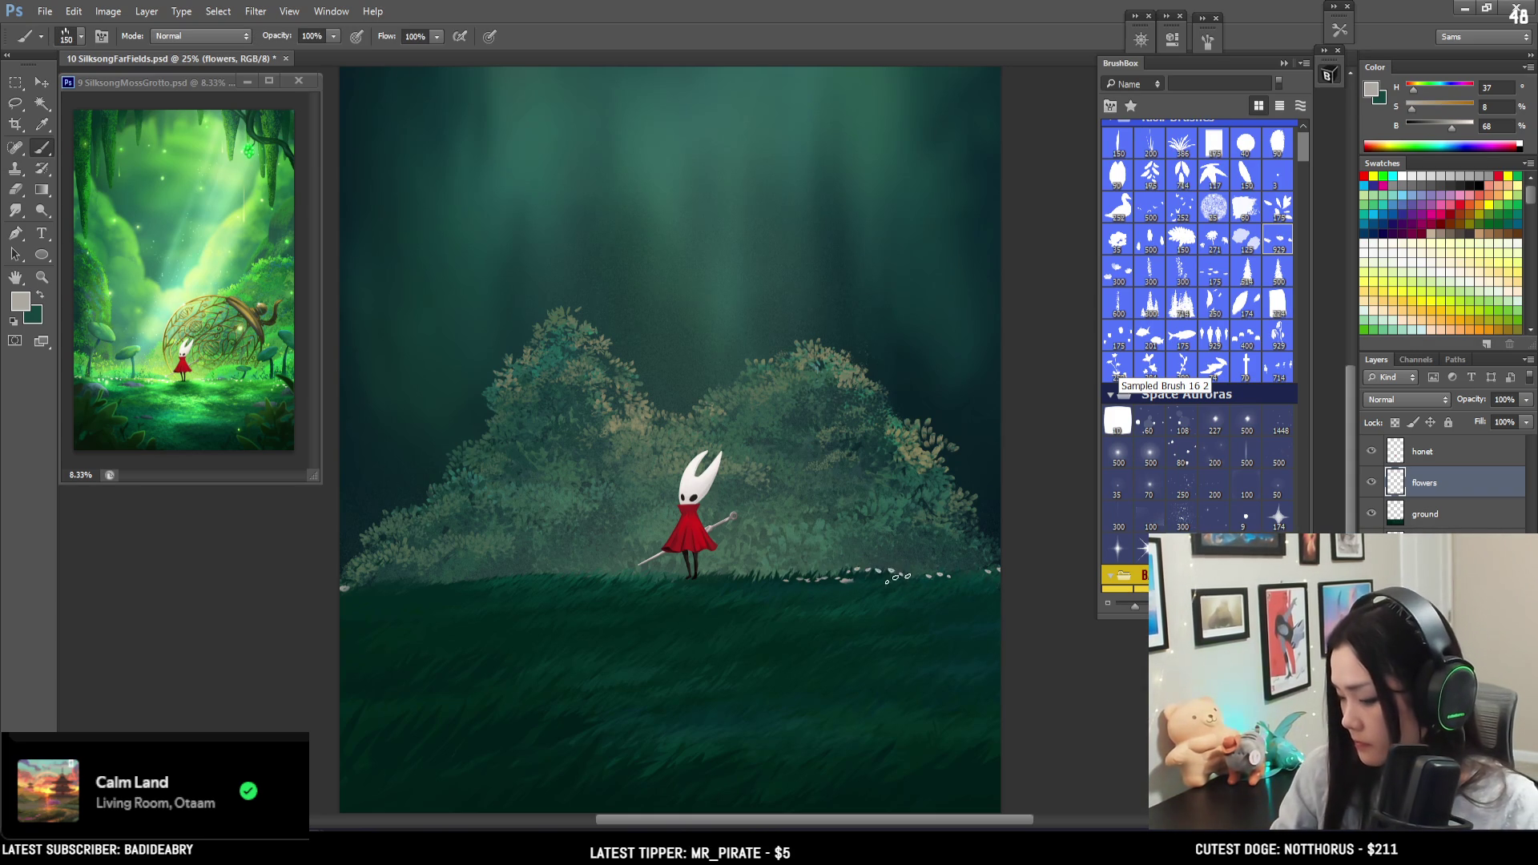
pyautogui.press('e')
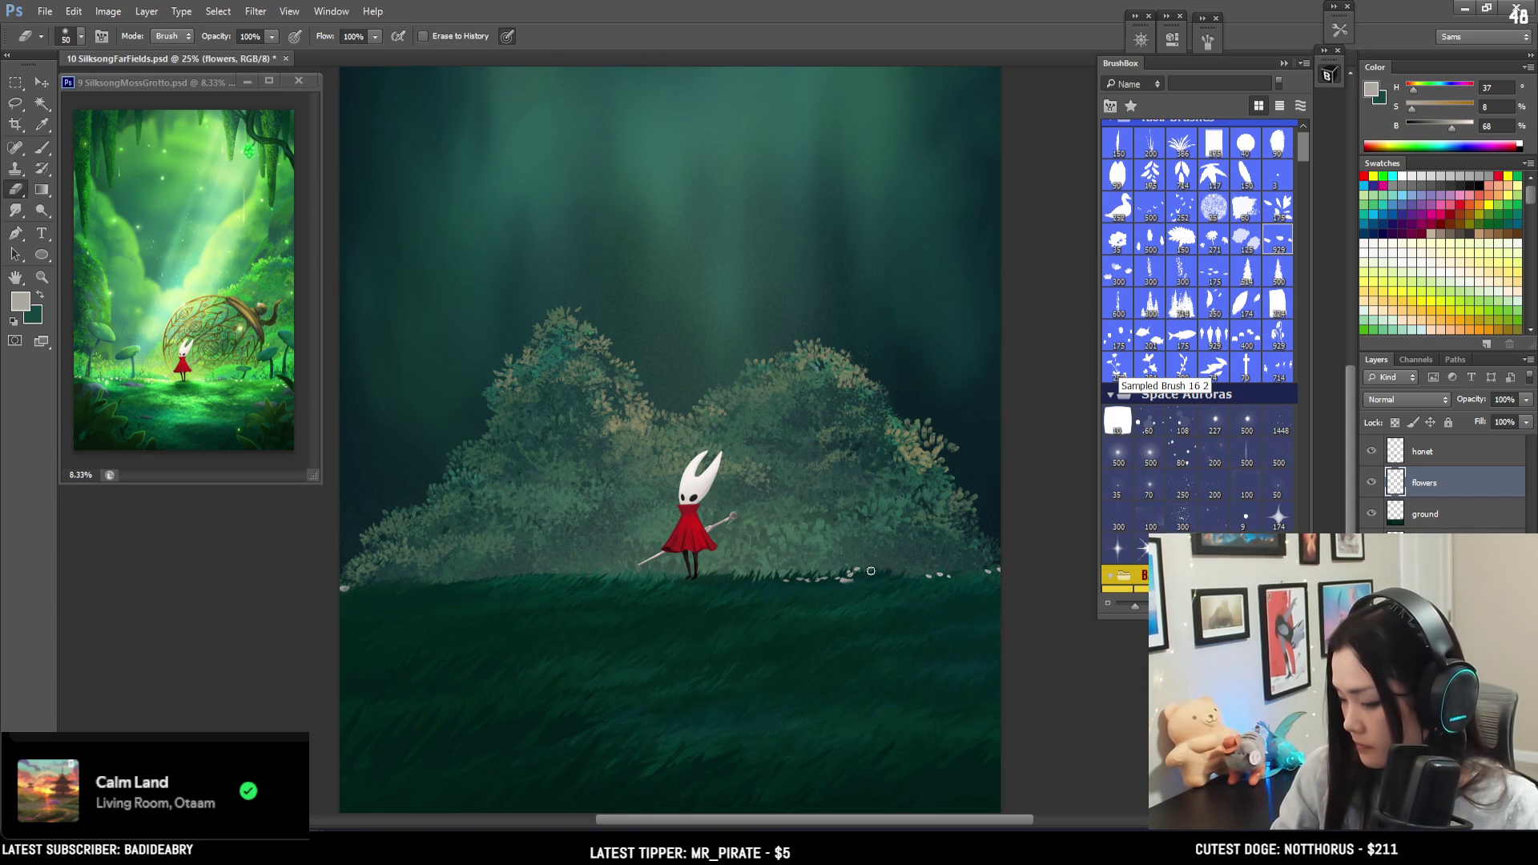
pyautogui.hotkey('ctrl', '-')
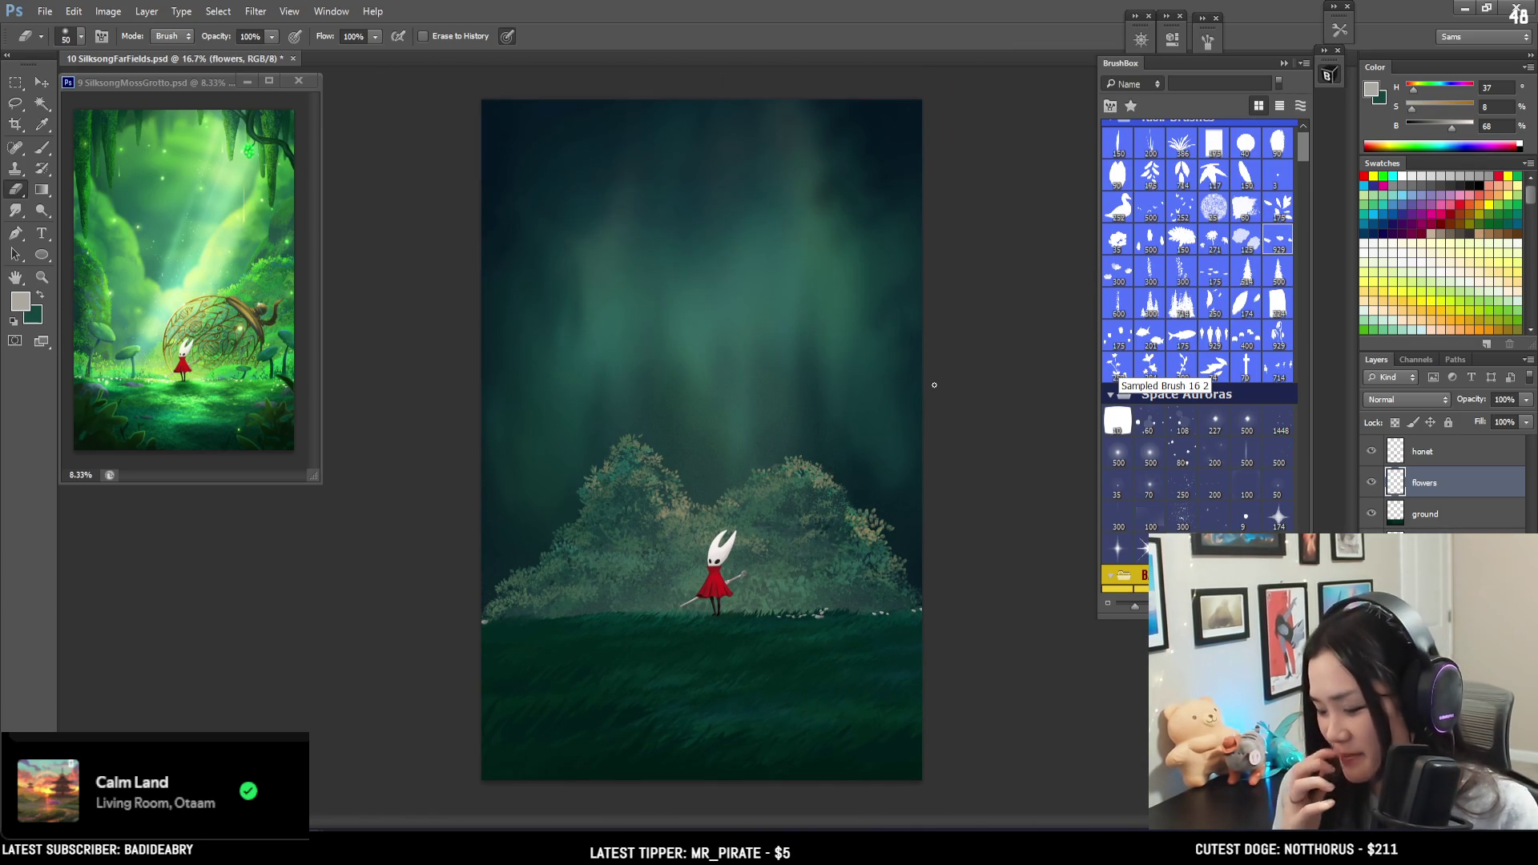
pyautogui.press('b')
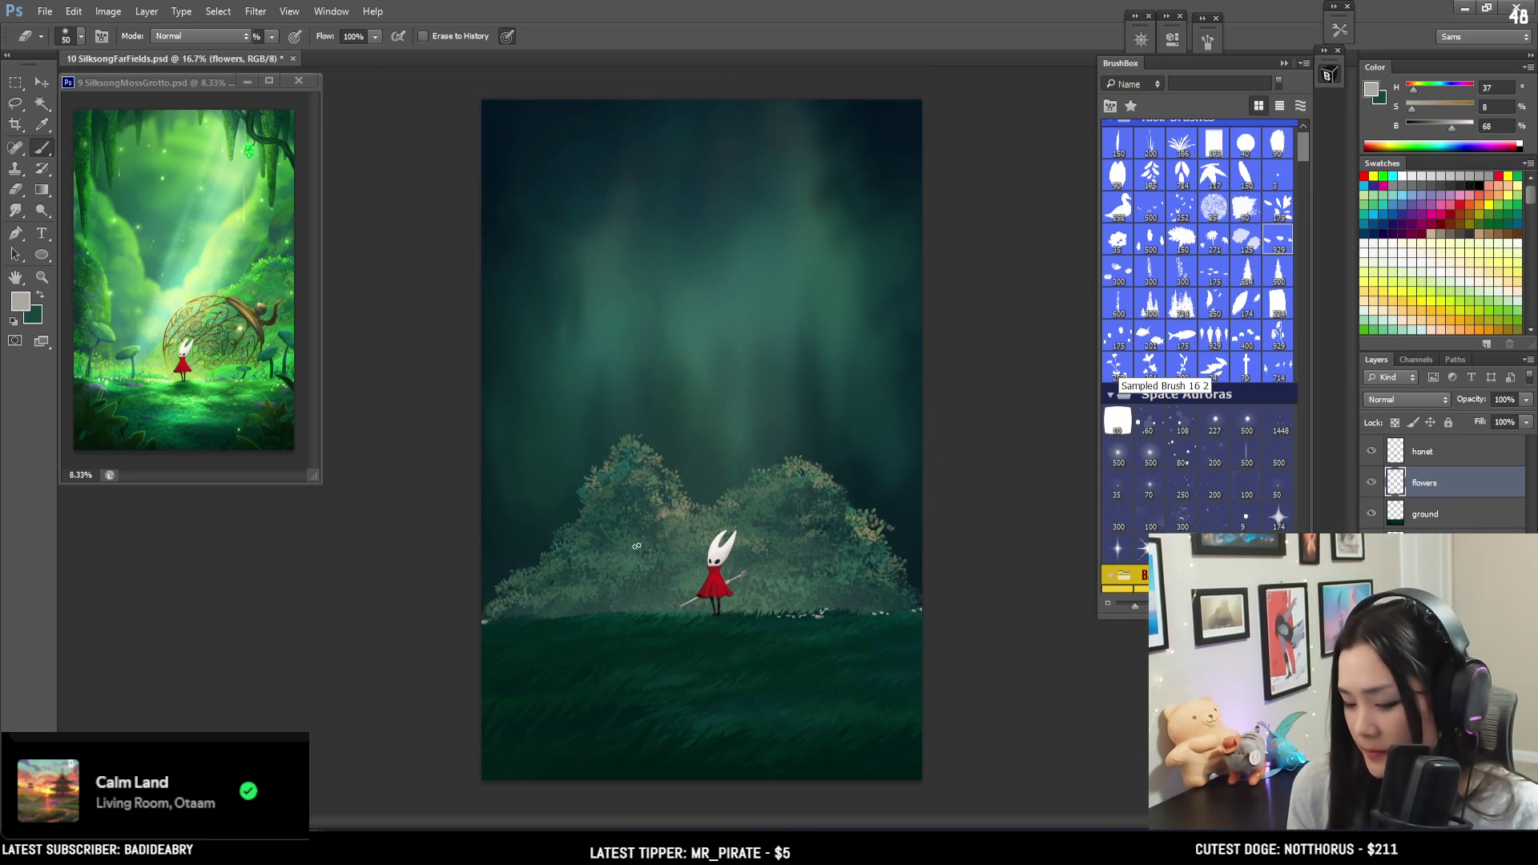
# - Dab small flowers near the left grass line and set up a smaller hard square eraser
pyautogui.click(535, 619)
pyautogui.press(']')
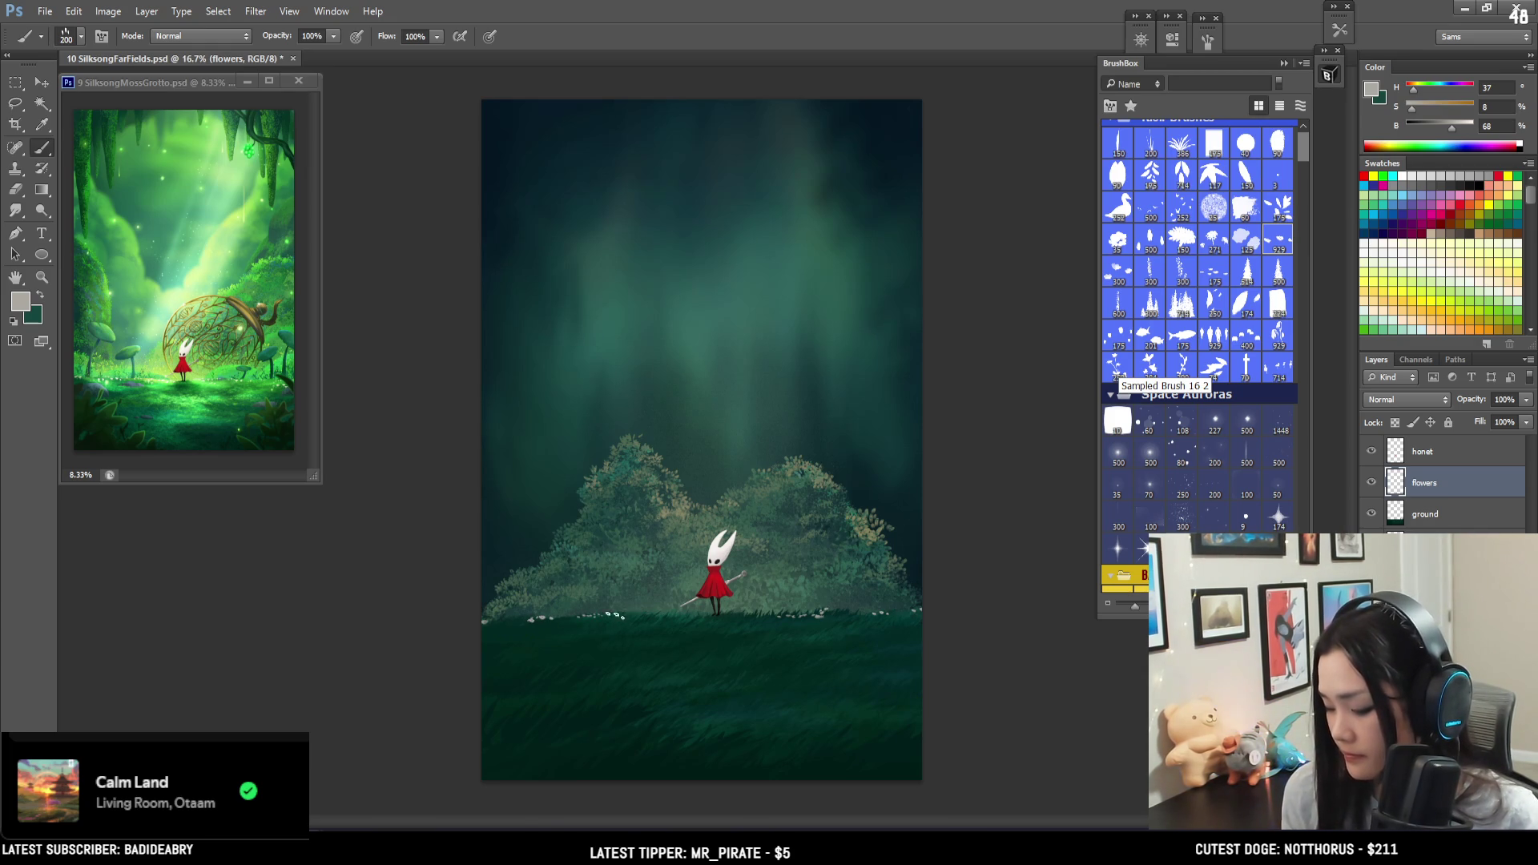
pyautogui.press('e')
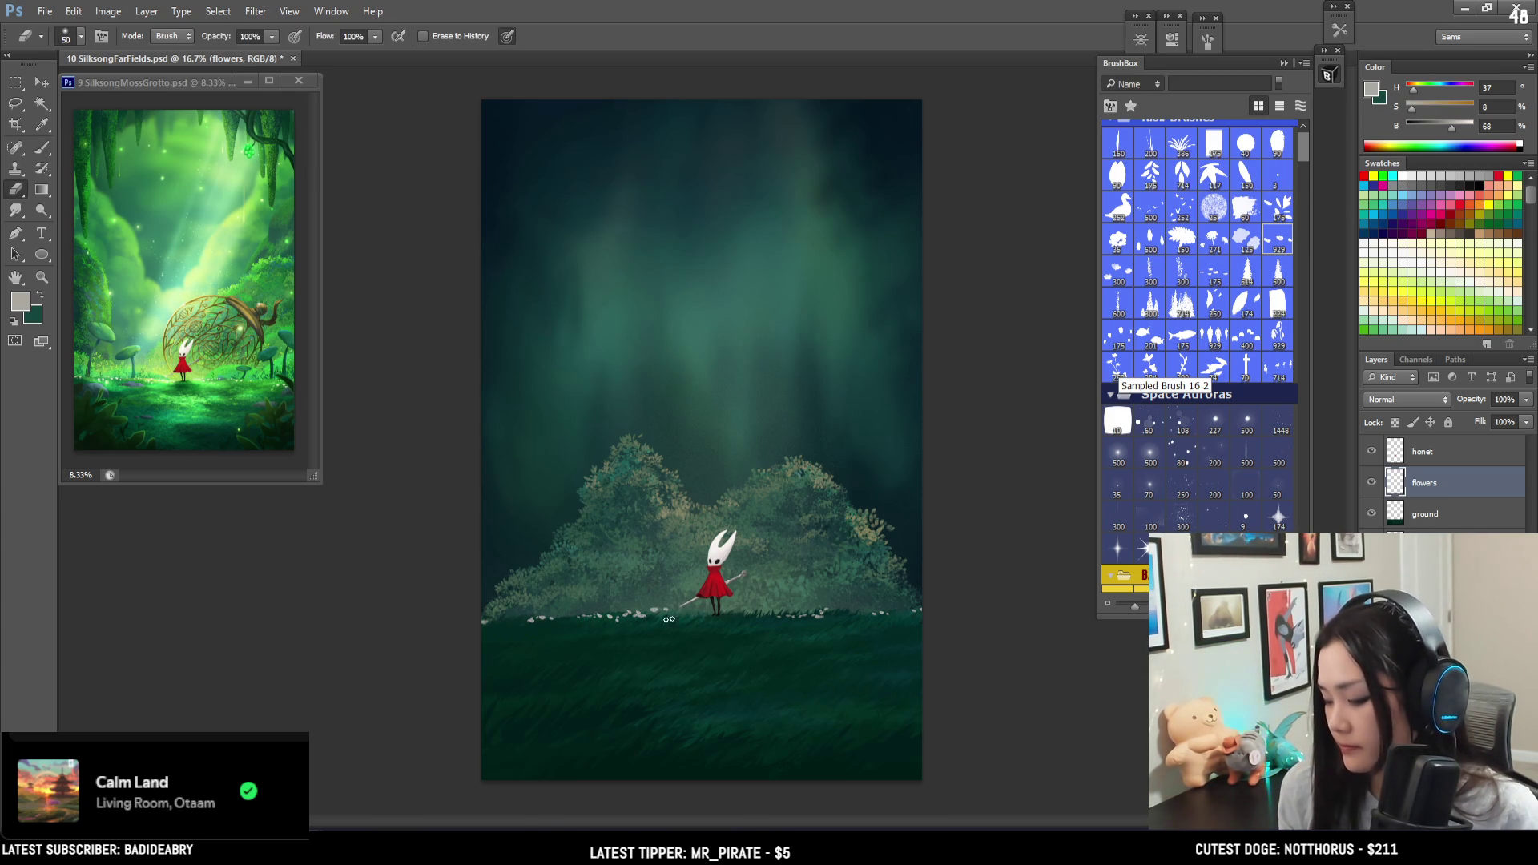
pyautogui.click(1214, 143)
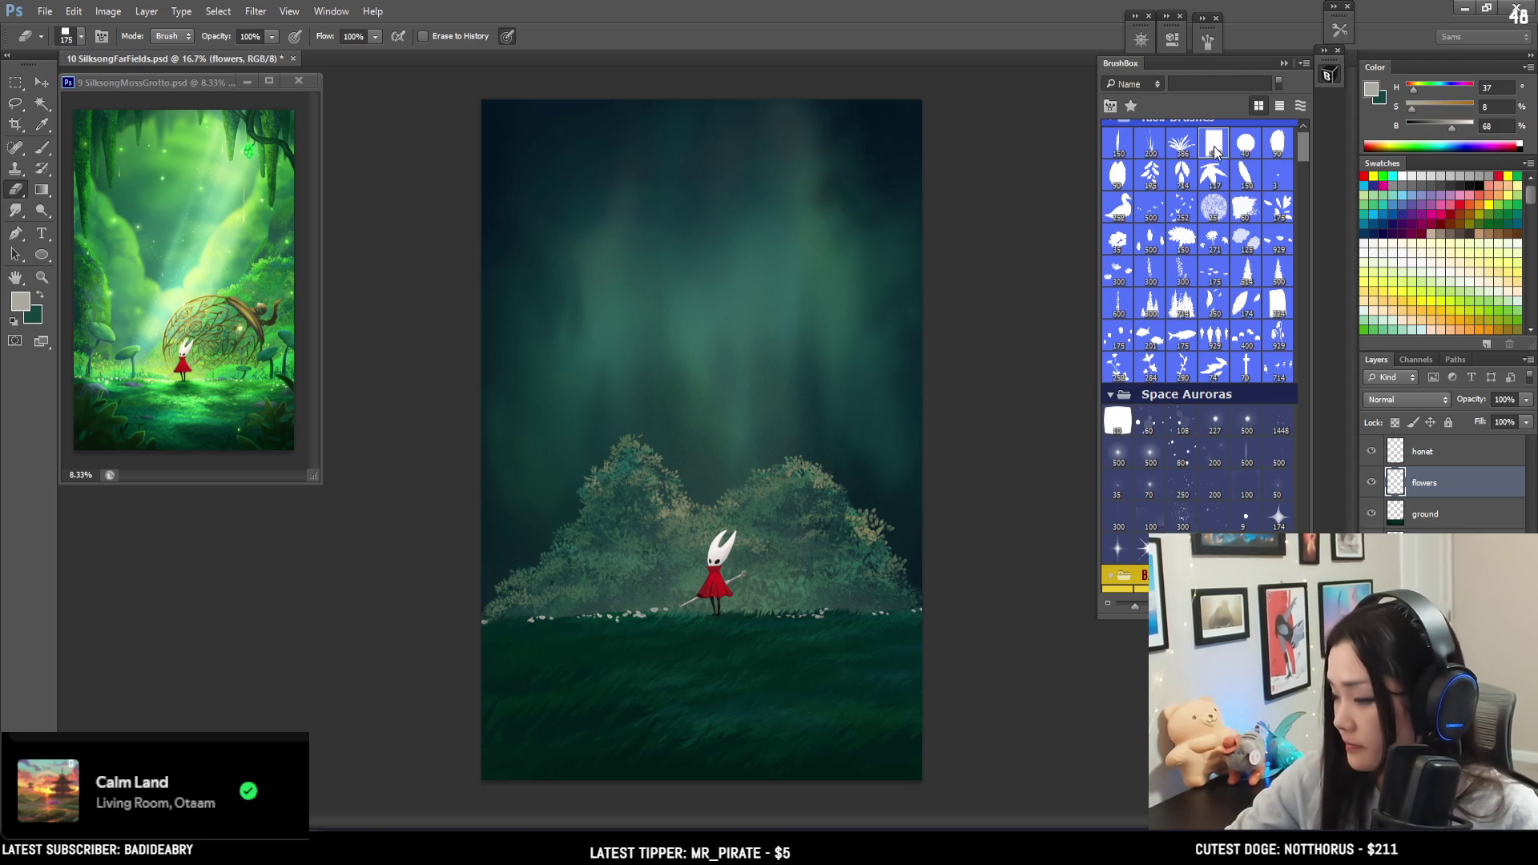
pyautogui.press('[')
pyautogui.press('[')
pyautogui.press('[')
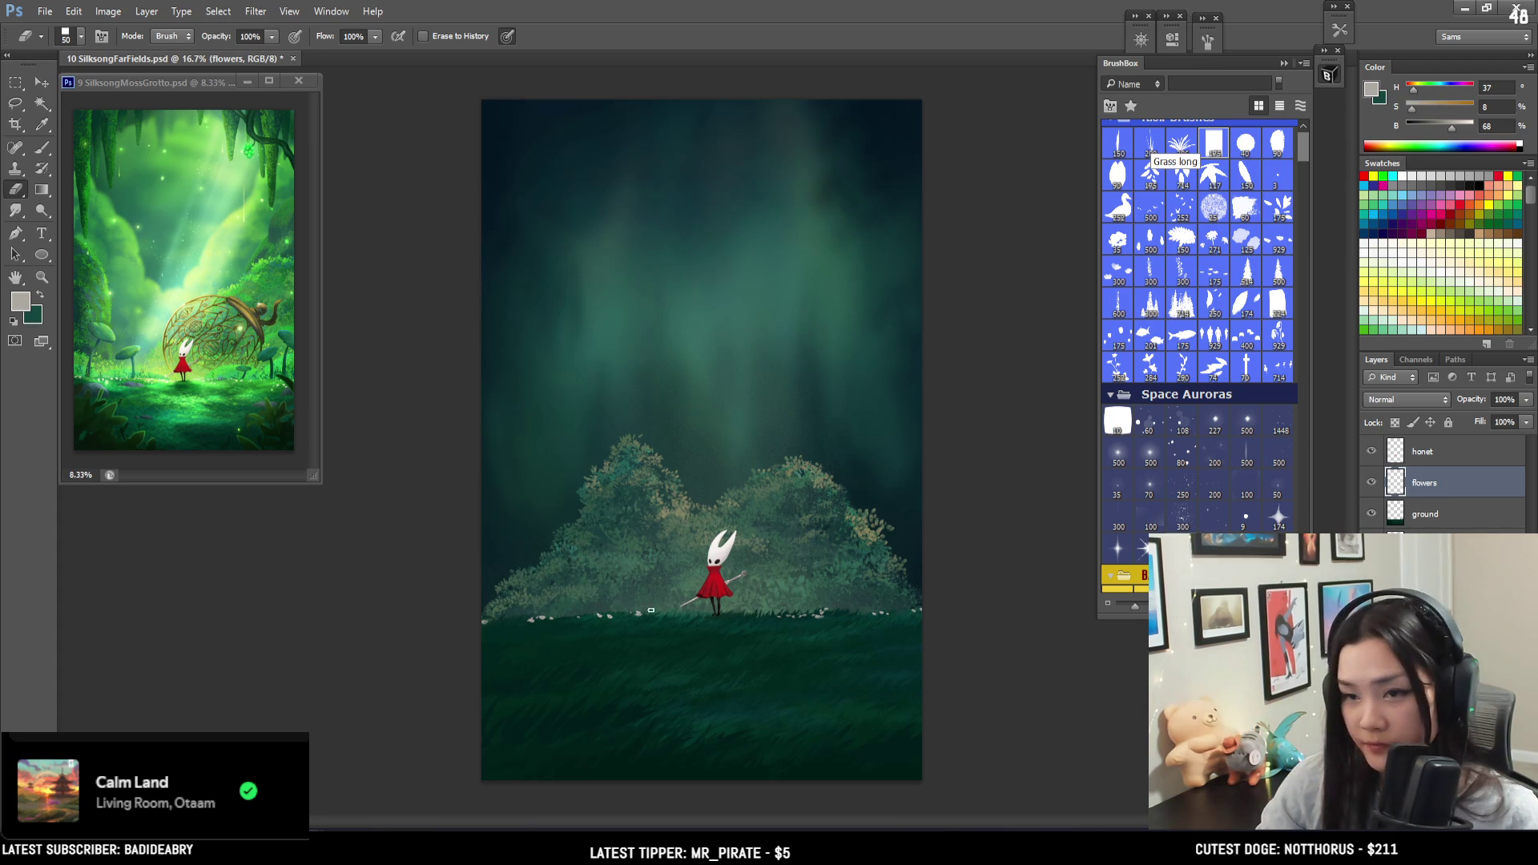
# - Adjust the brush size while alternating between brush and eraser for touch-ups
pyautogui.press('b')
pyautogui.press('[')
pyautogui.press('[')
pyautogui.press('[')
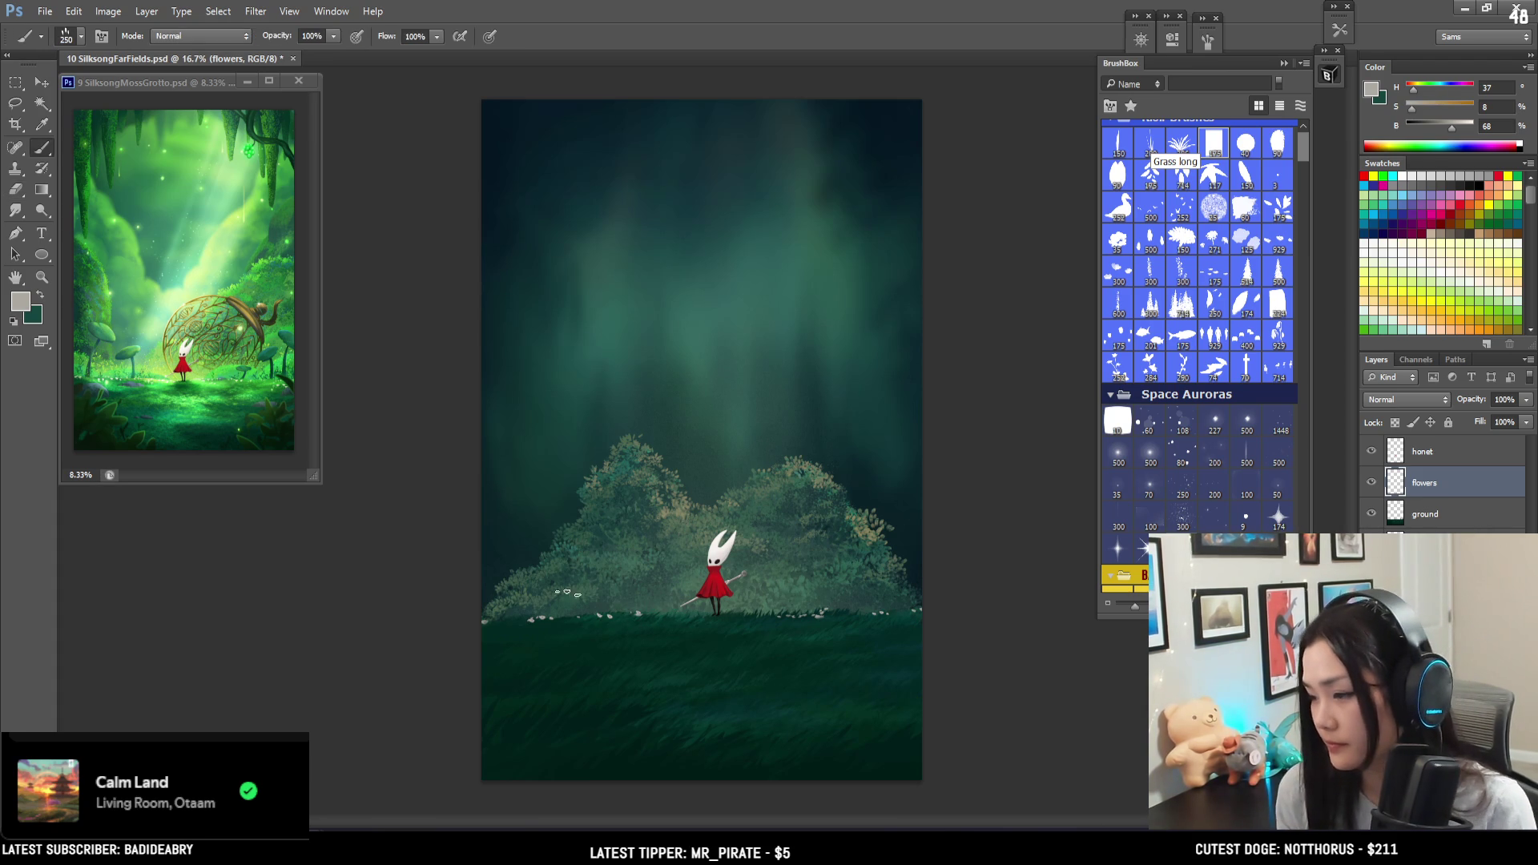
pyautogui.press('[')
pyautogui.press('[')
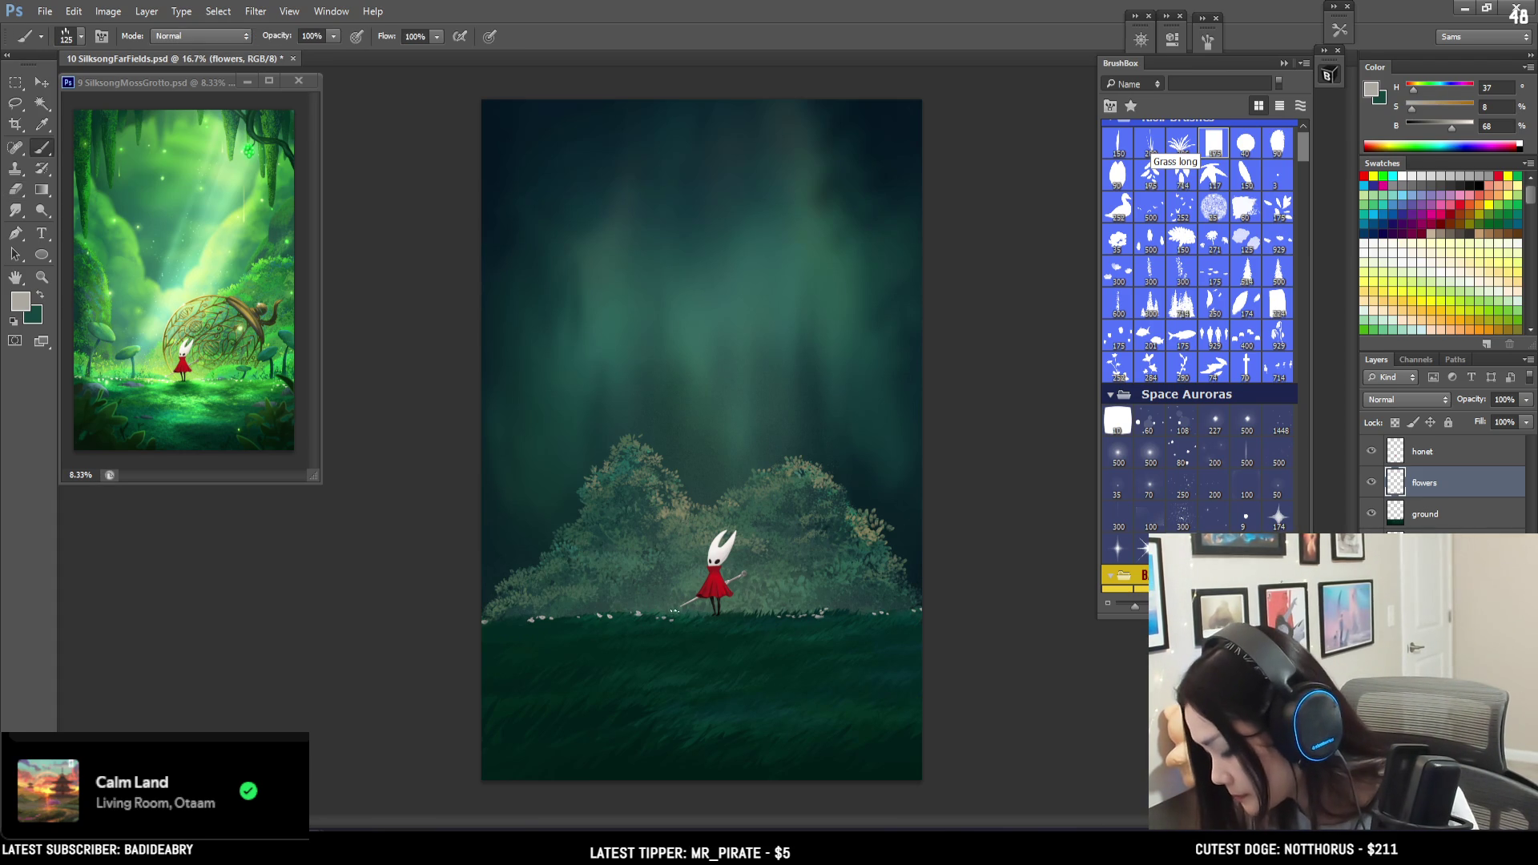
pyautogui.press(']')
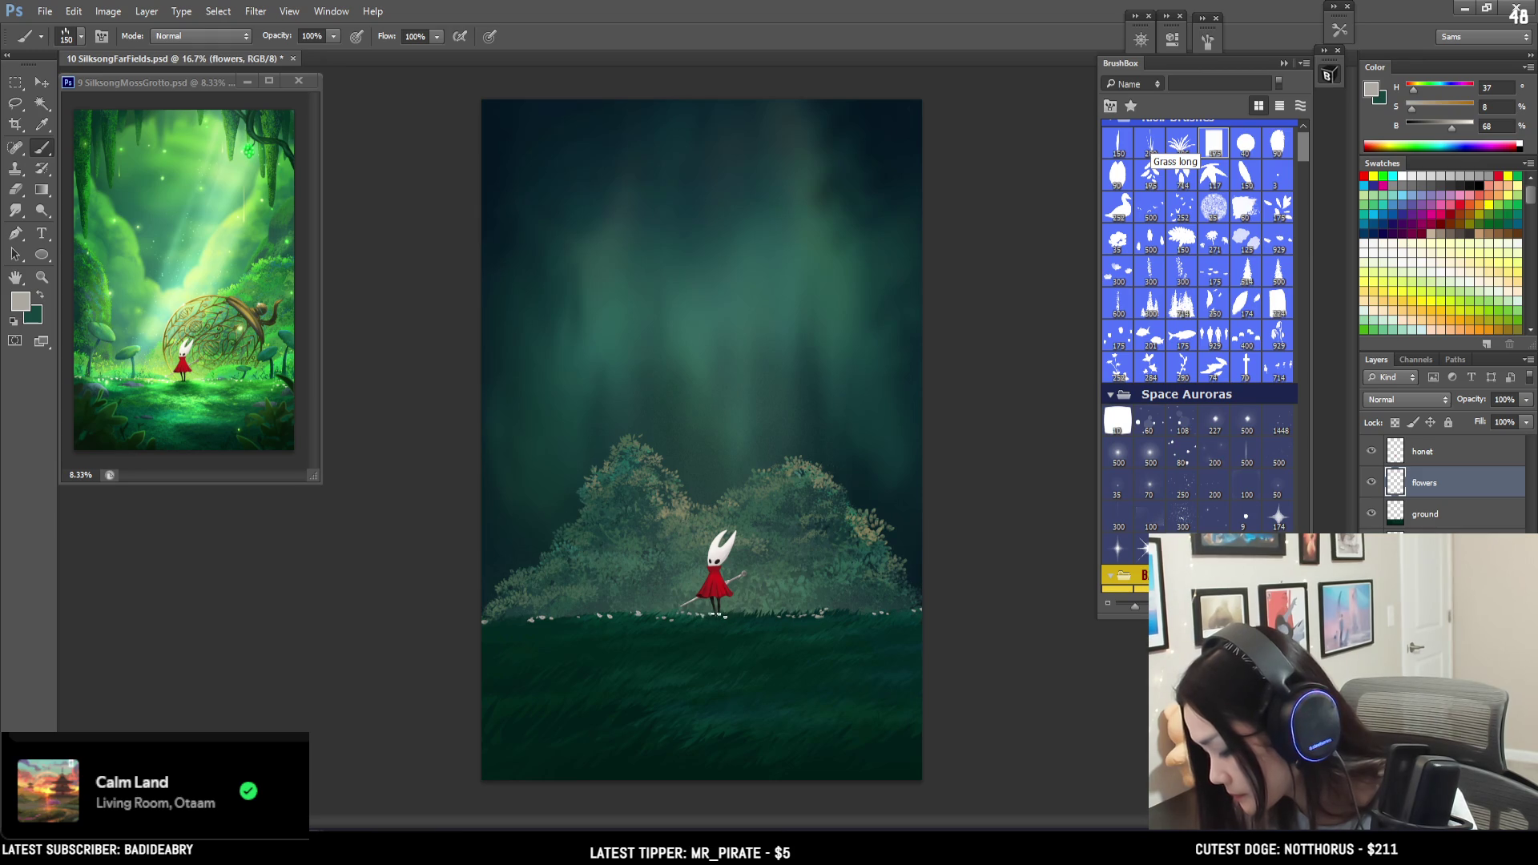
pyautogui.press('e')
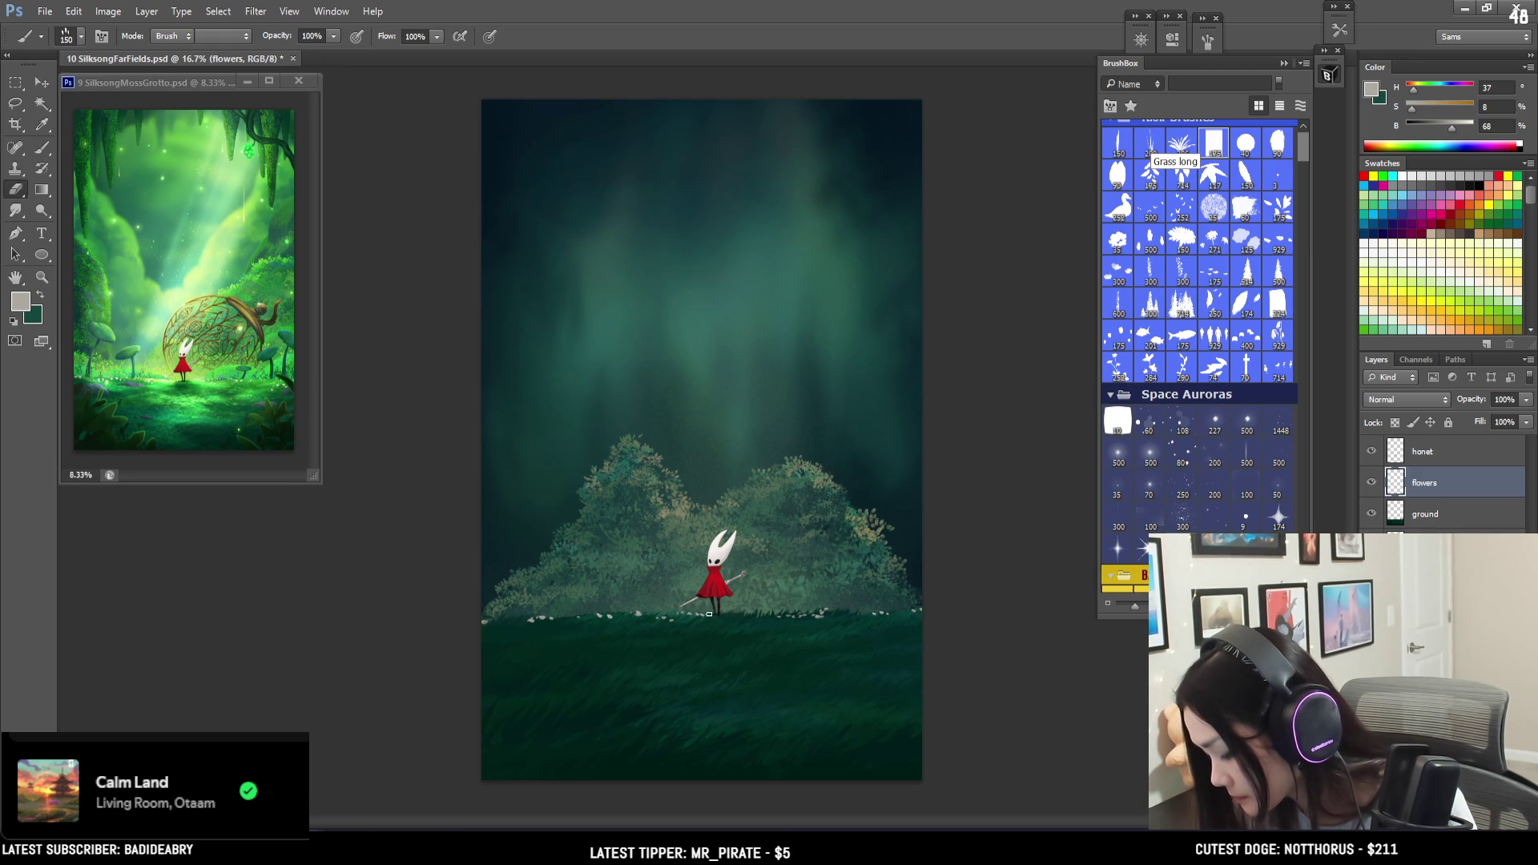
pyautogui.press('b')
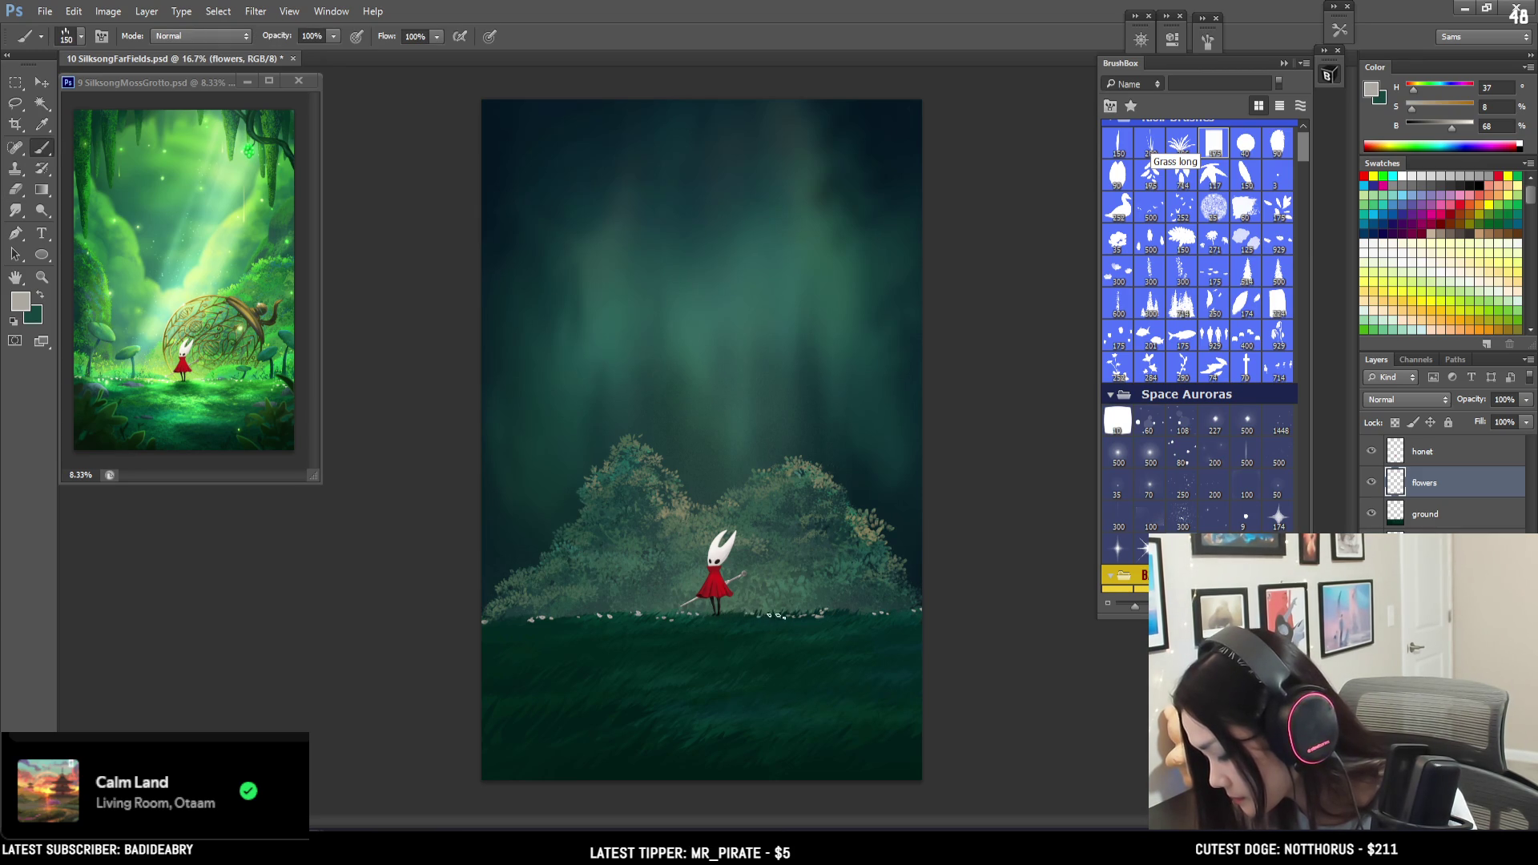
pyautogui.press('e')
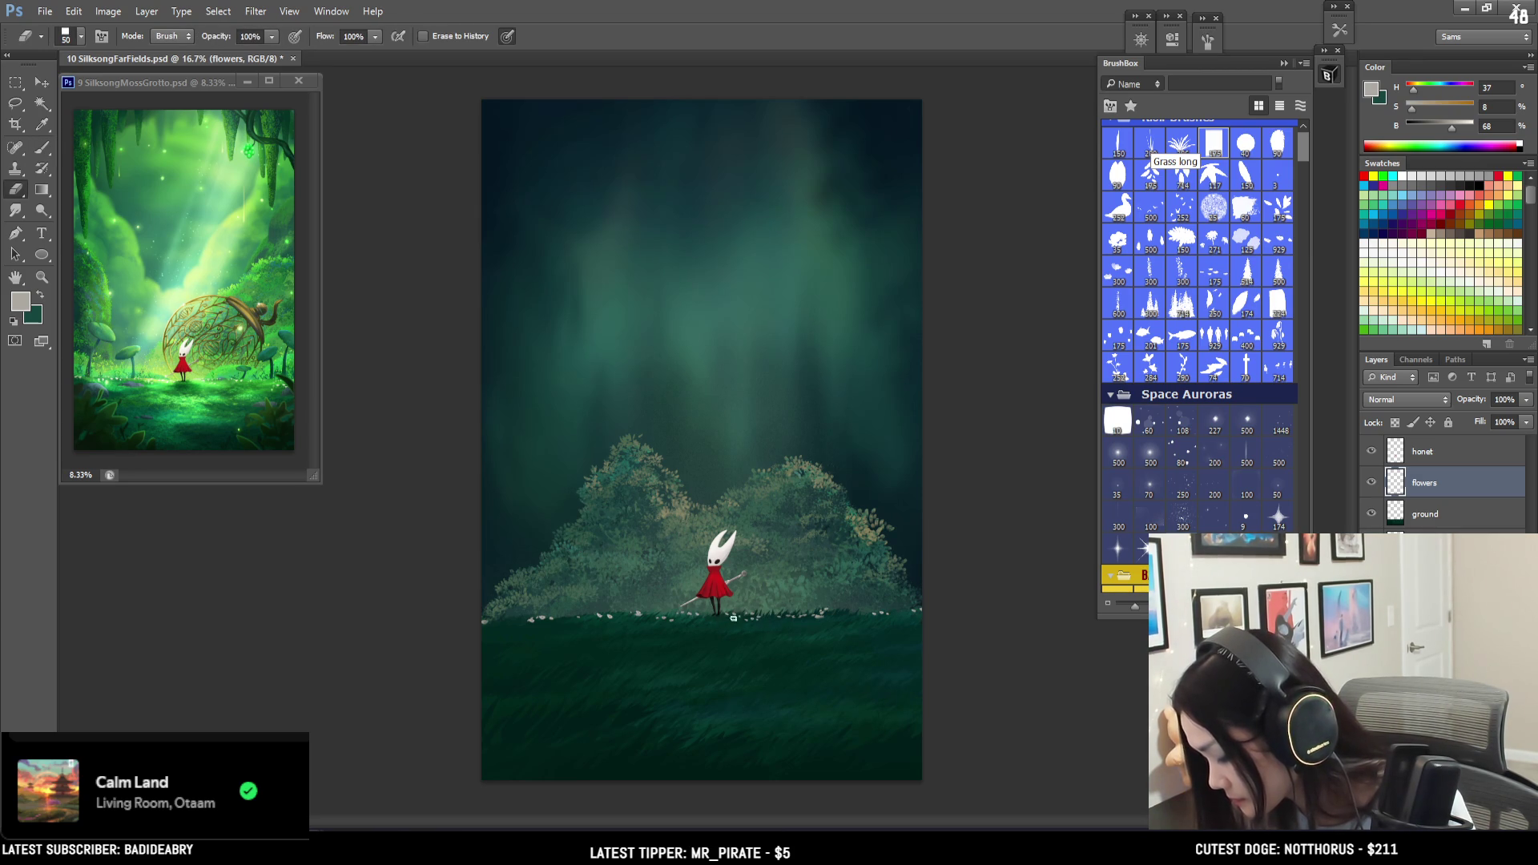
pyautogui.press('b')
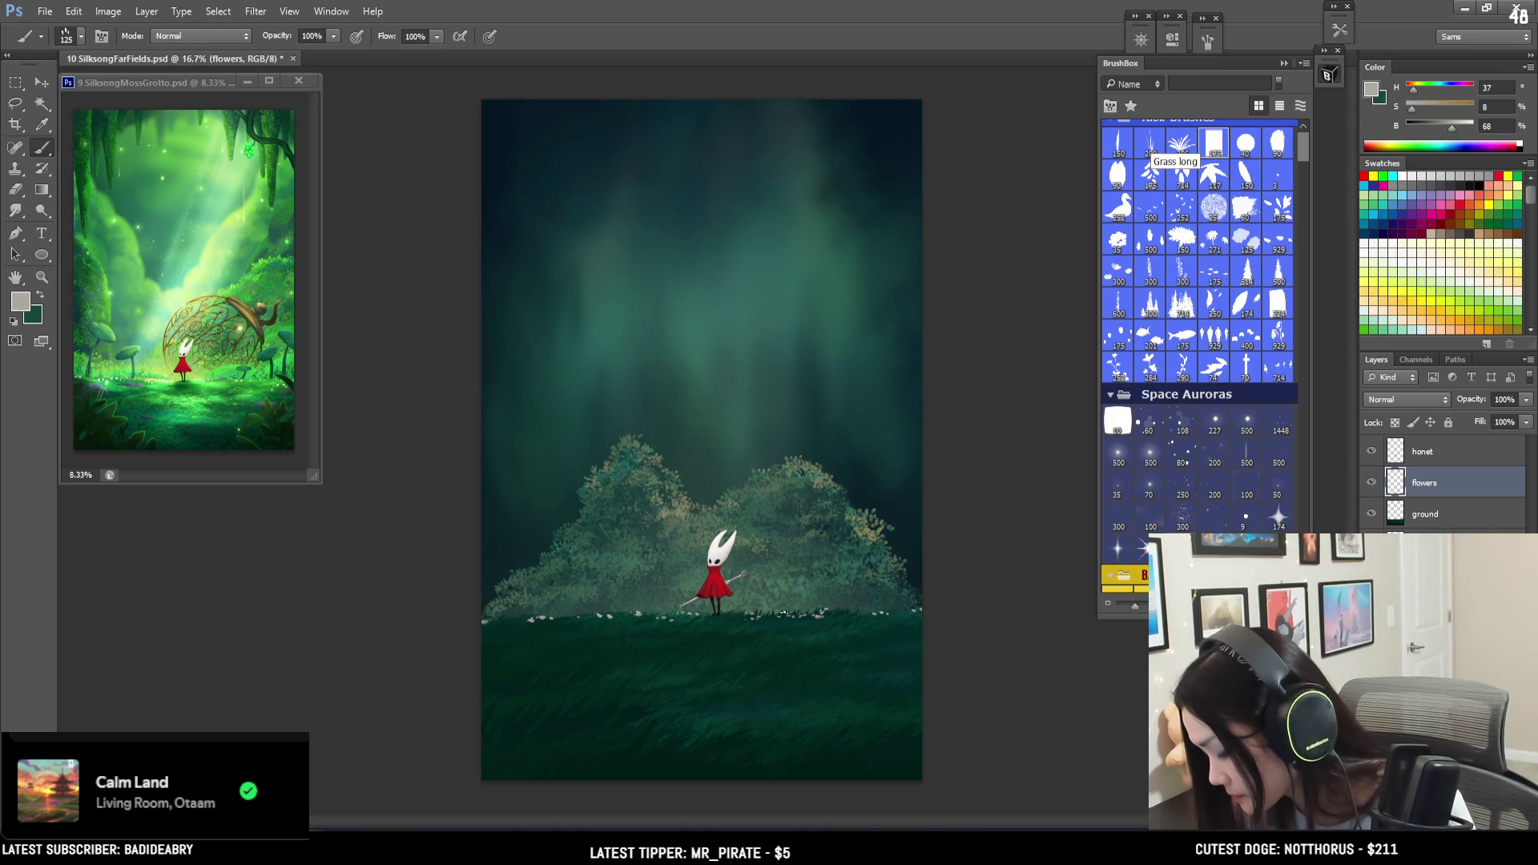
pyautogui.press('e')
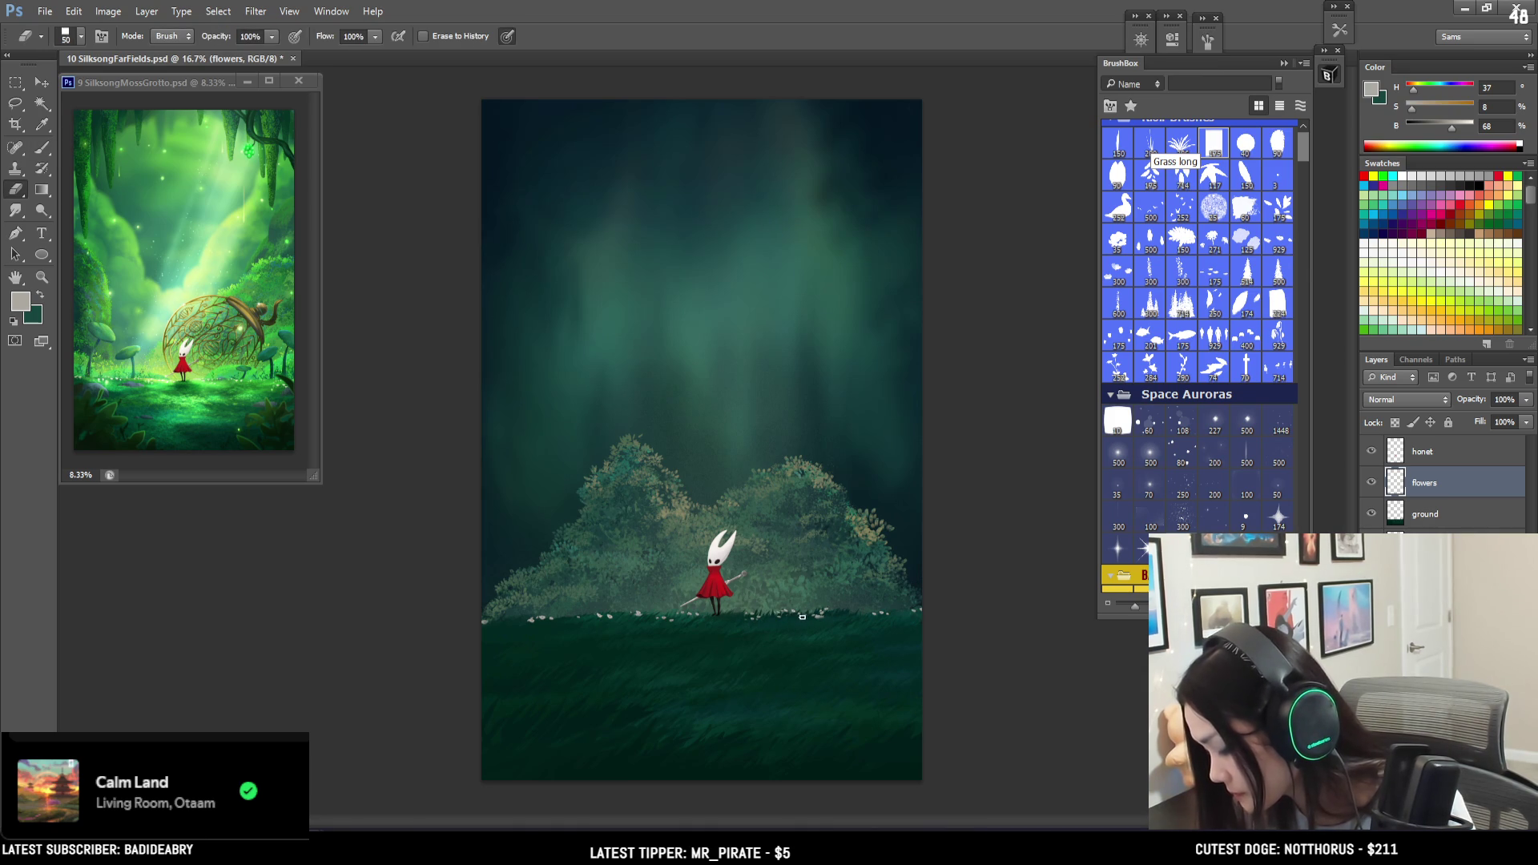
pyautogui.press('b')
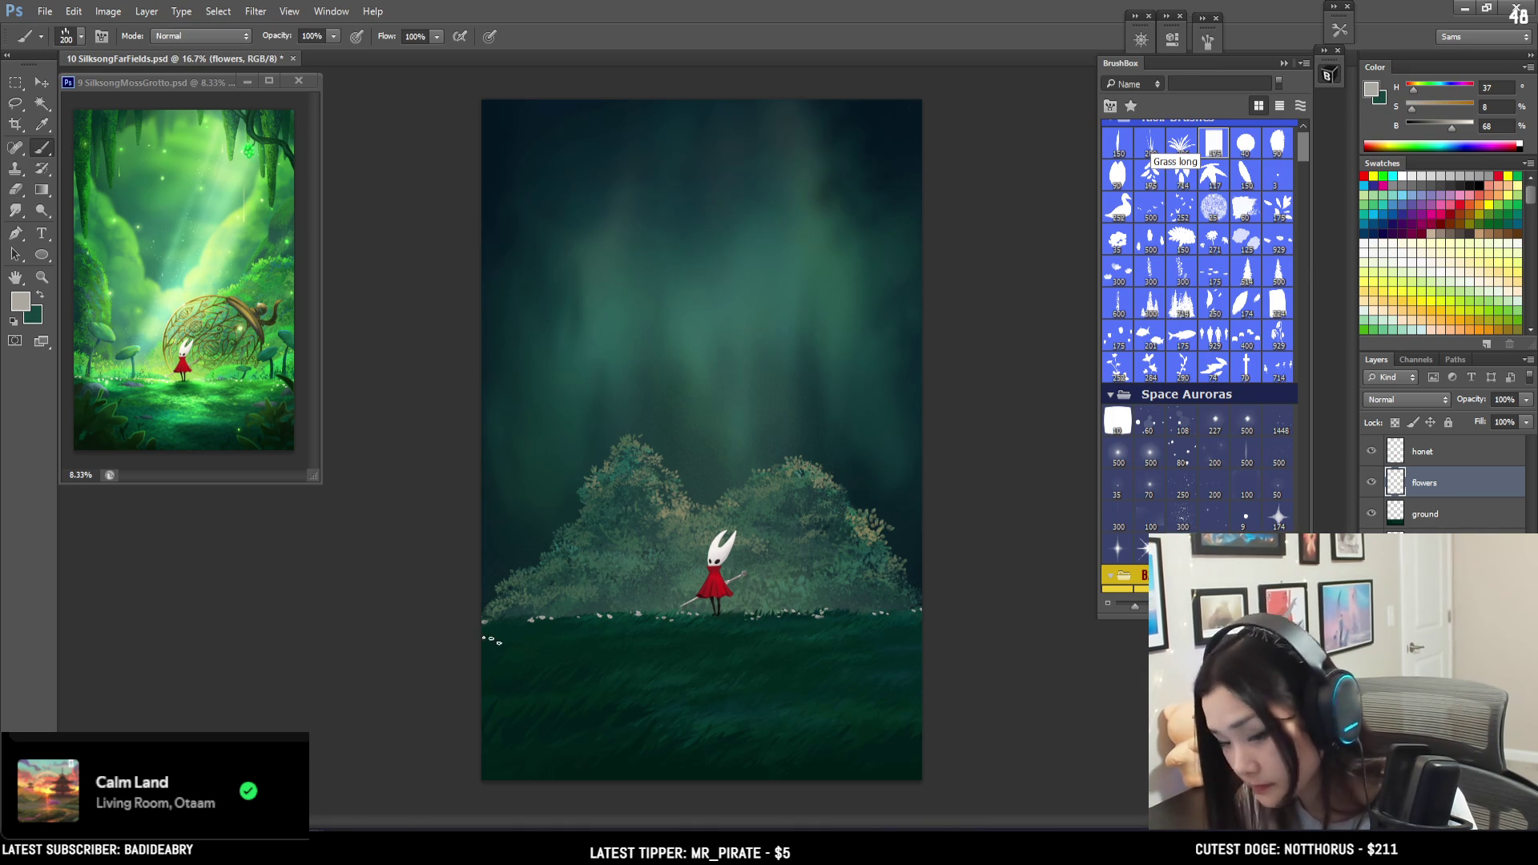
pyautogui.press(']')
# - Paint clusters of white flowers along the left grass edge, undoing the latest stroke
pyautogui.moveTo(487, 633); pyautogui.dragTo(523, 637)
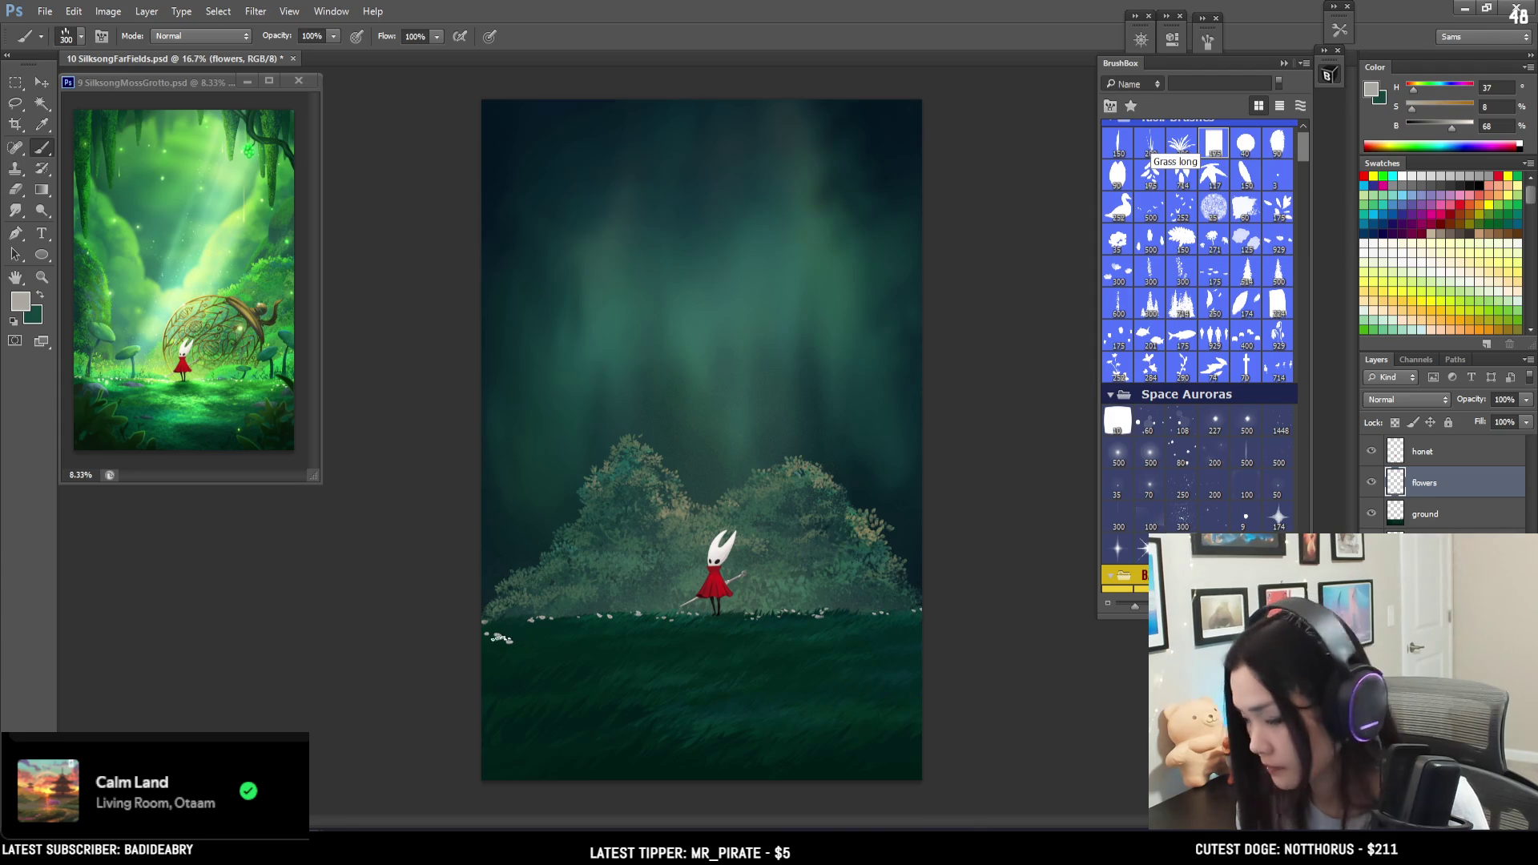
pyautogui.press(']')
pyautogui.press(']')
pyautogui.moveTo(521, 635); pyautogui.dragTo(574, 645)
pyautogui.hotkey('ctrl', 'alt', 'z')
pyautogui.hotkey('ctrl', 'alt', 'z')
pyautogui.hotkey('ctrl', 'alt', 'z')
pyautogui.press('[')
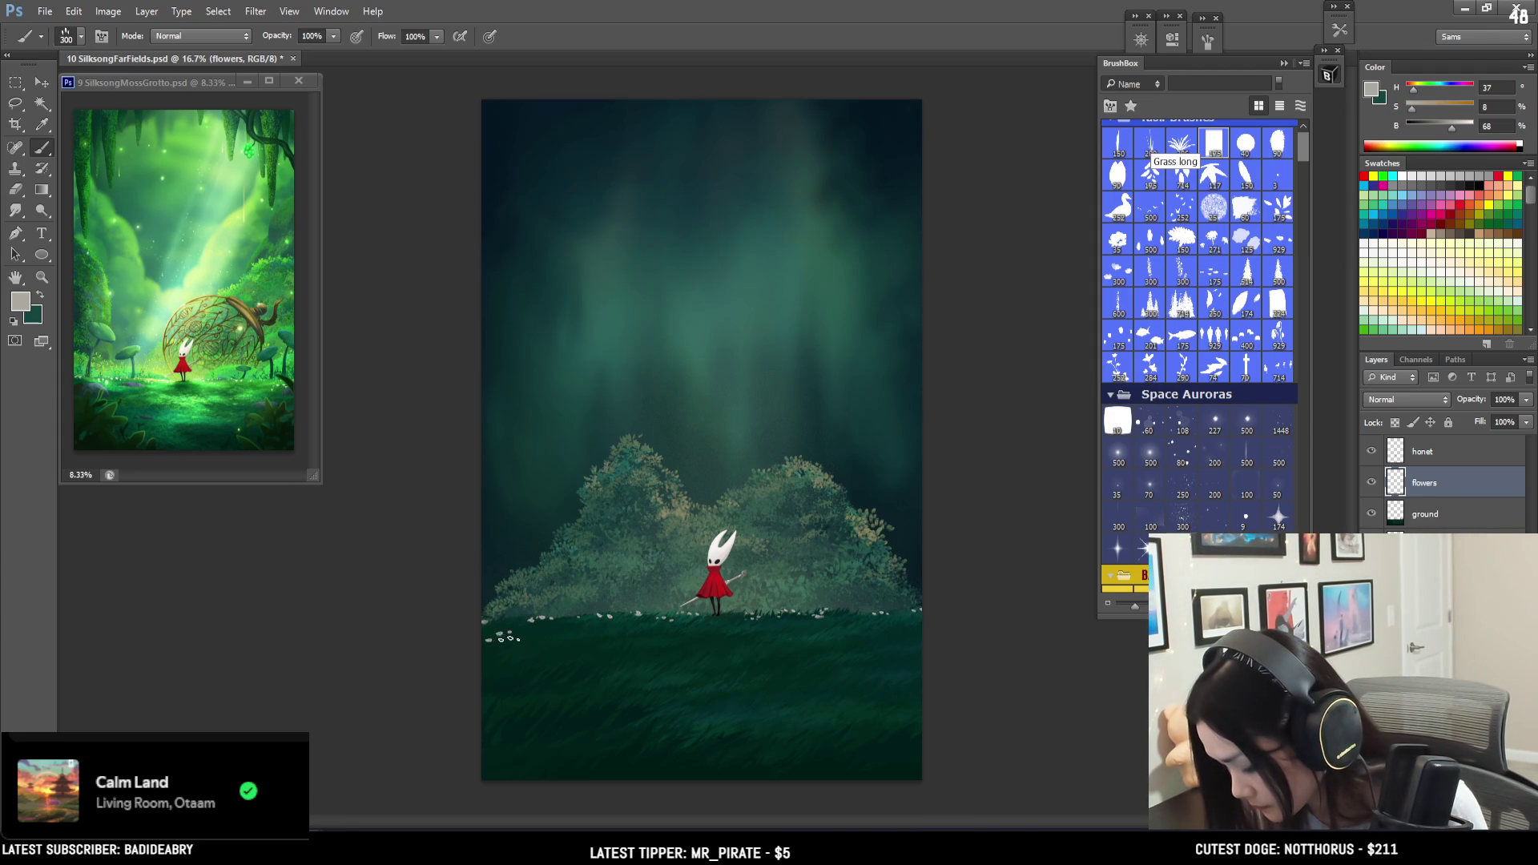
# - Touch up the flower row, switching between eraser and brush at varying sizes
pyautogui.press('e')
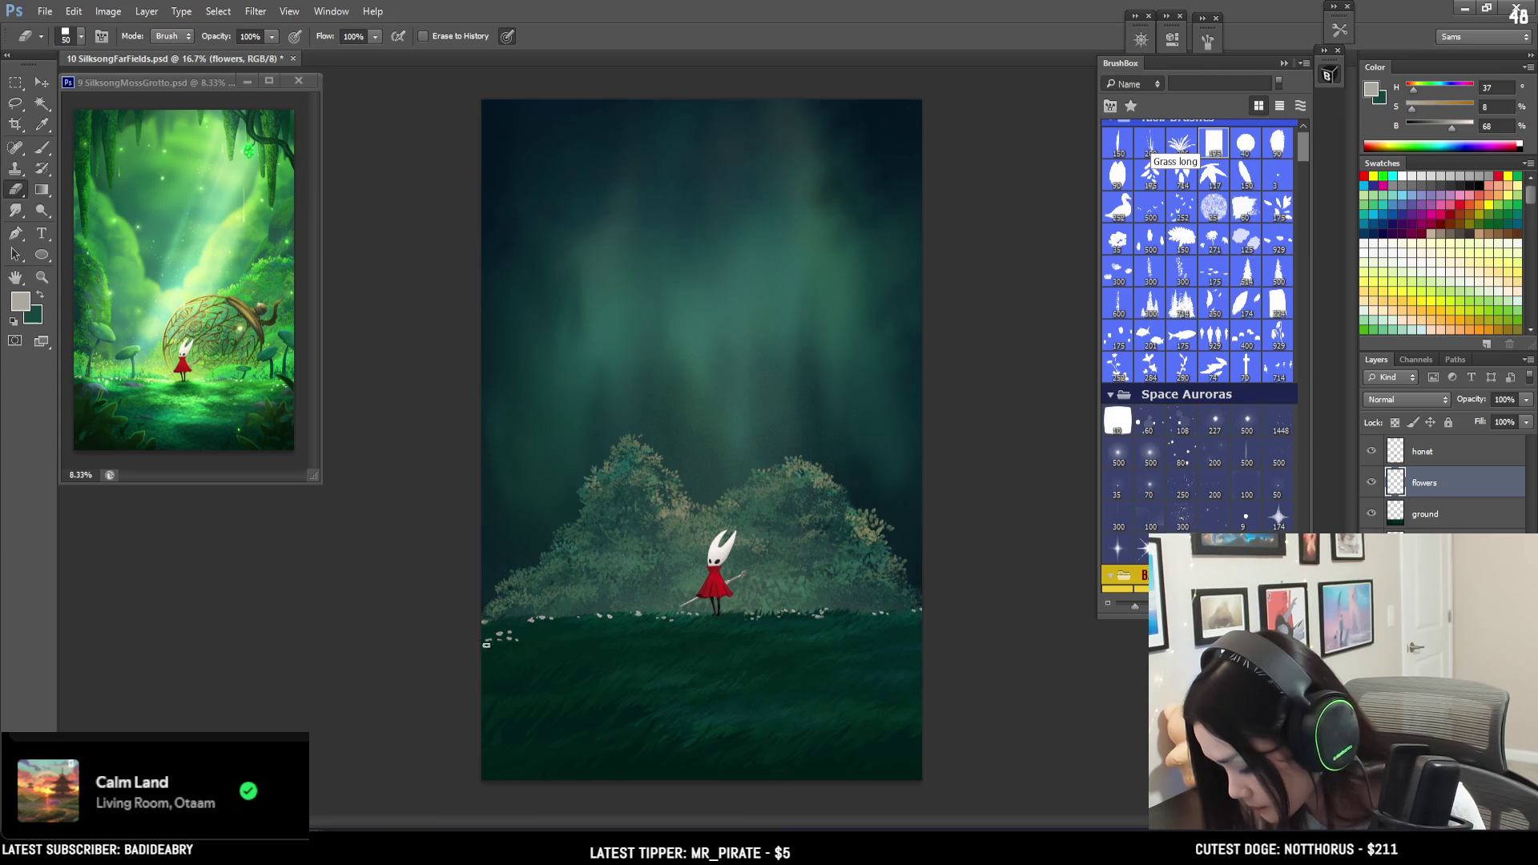
pyautogui.press('b')
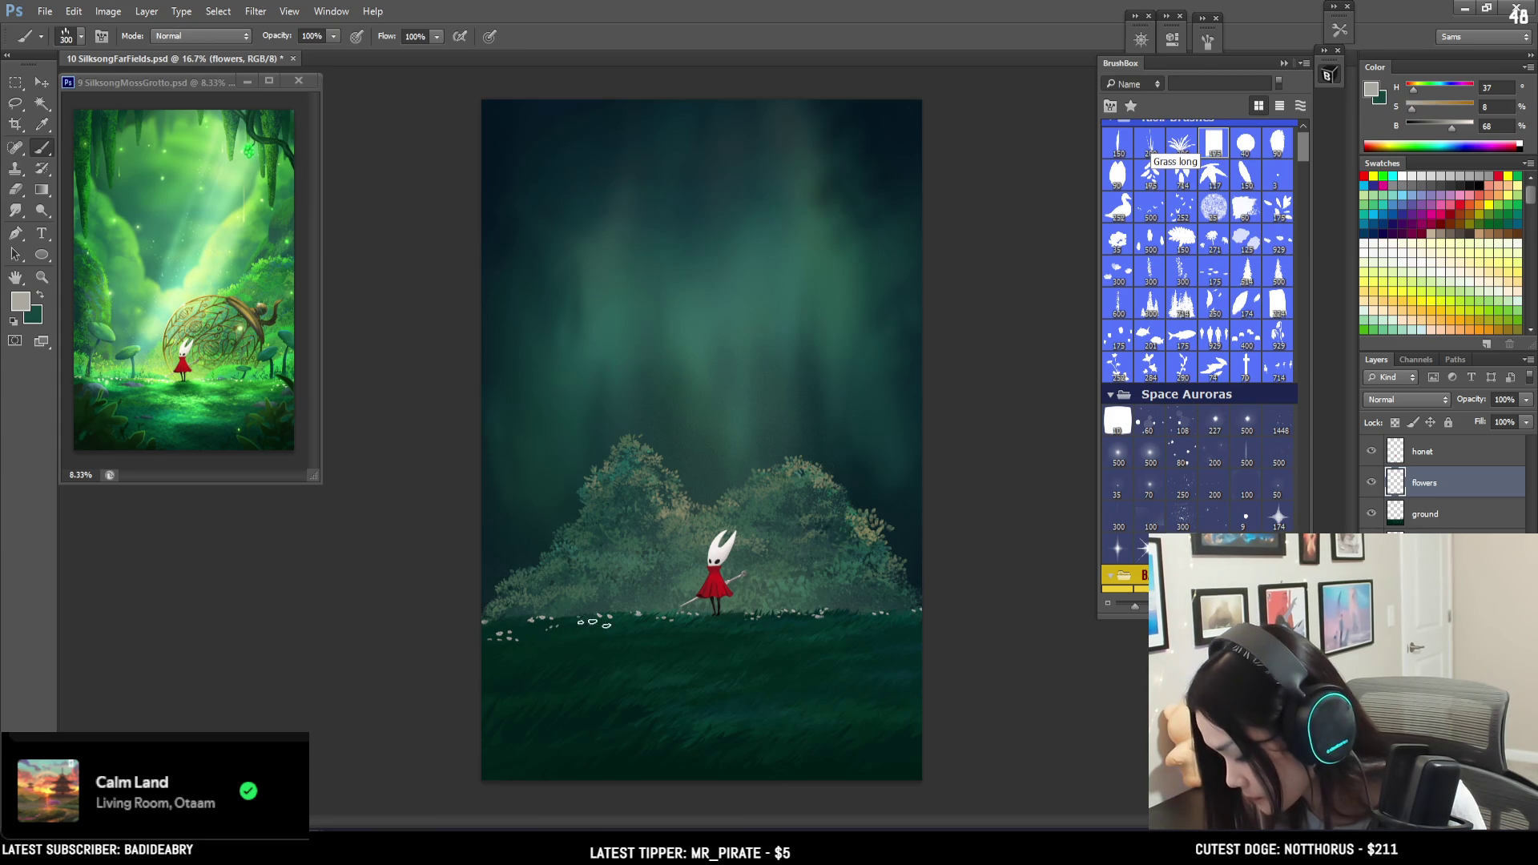
pyautogui.press(']')
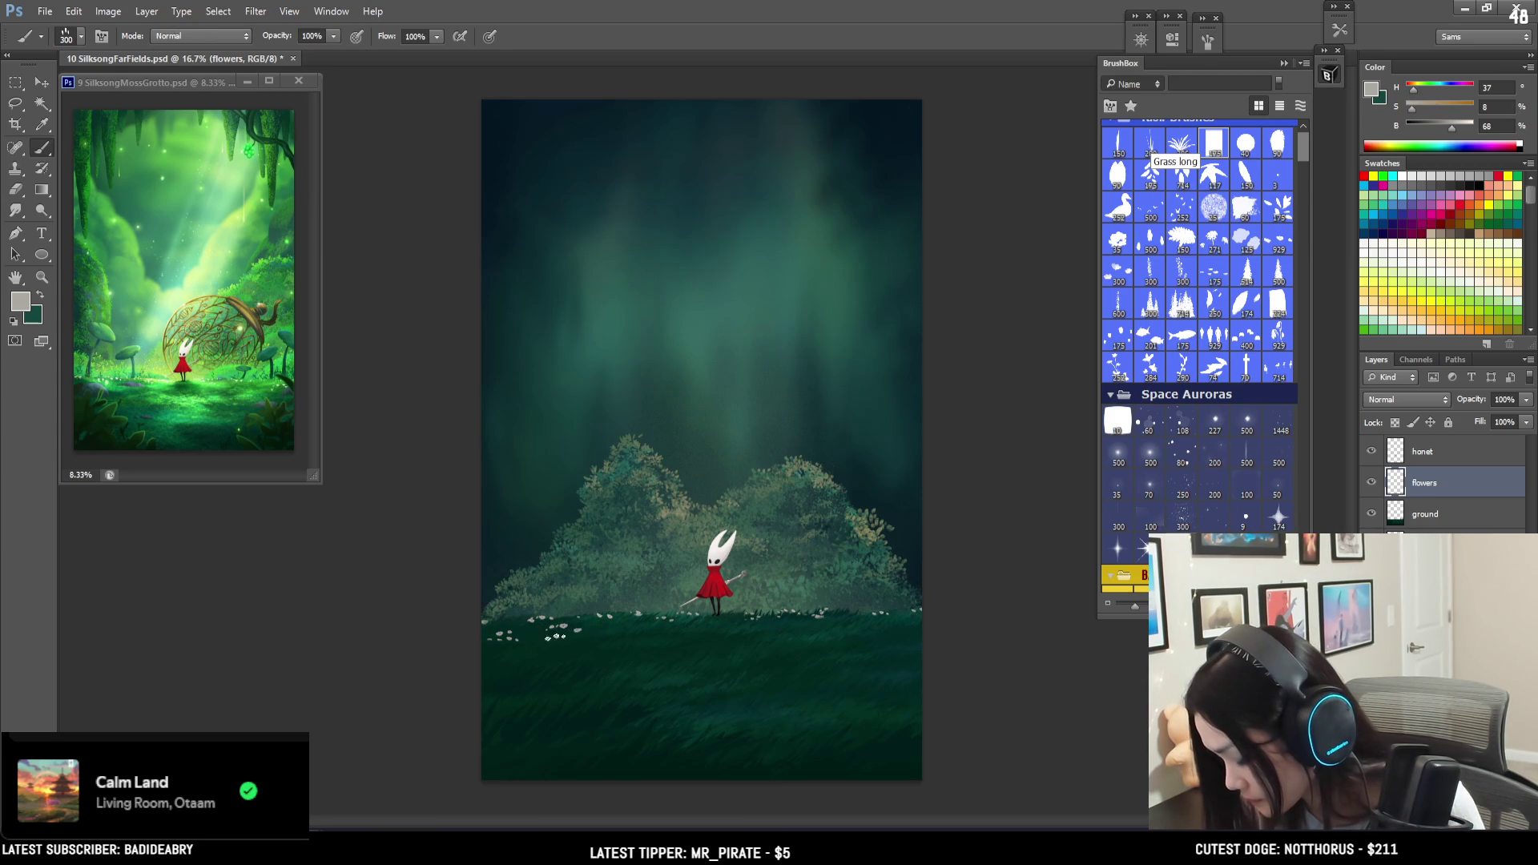
pyautogui.press('e')
pyautogui.press('b')
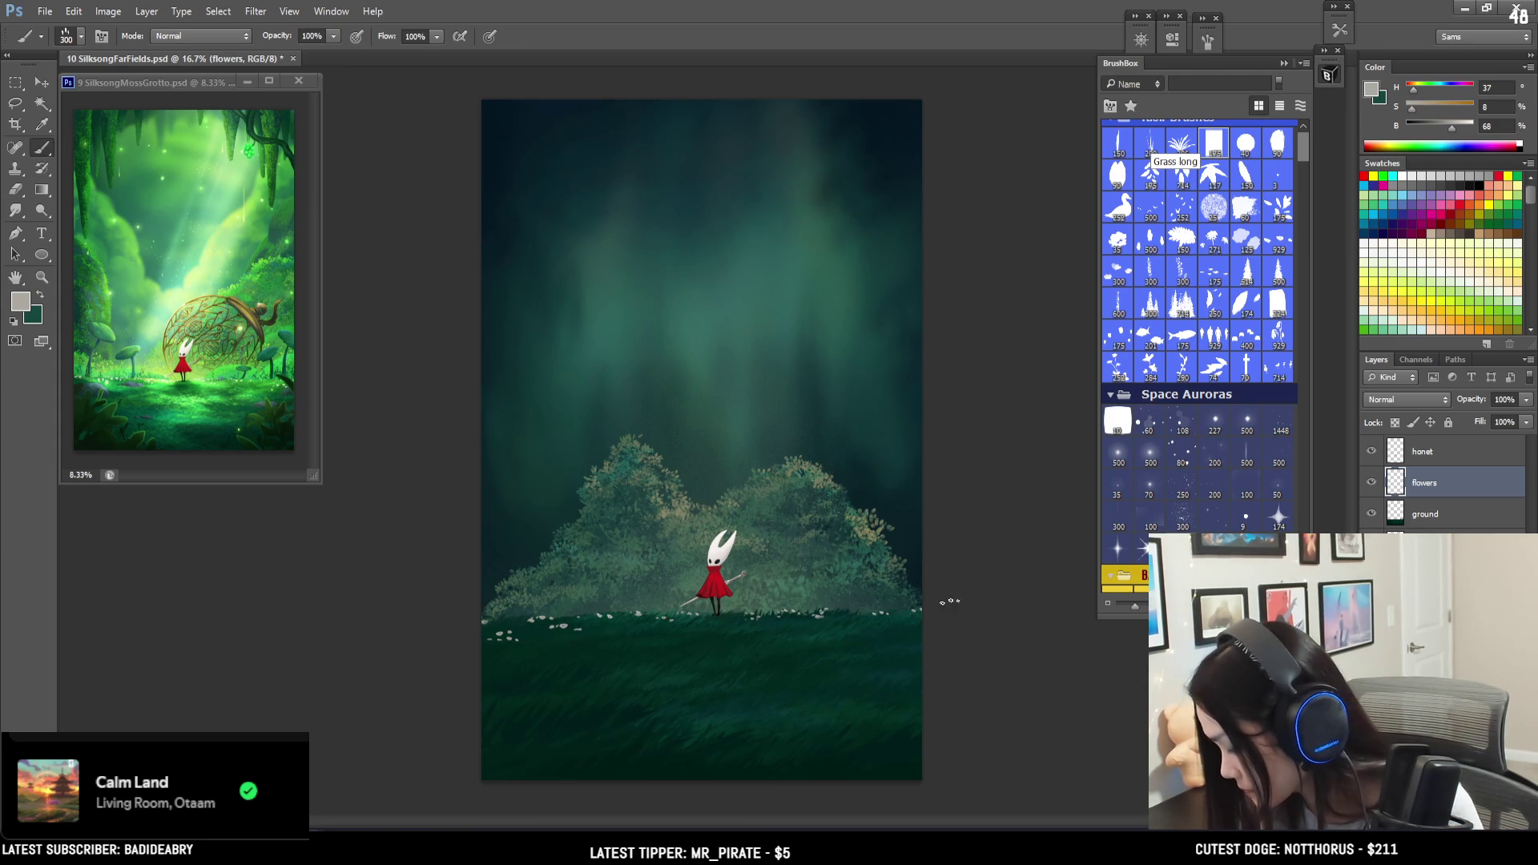
pyautogui.press('[')
pyautogui.press('[')
pyautogui.press('[')
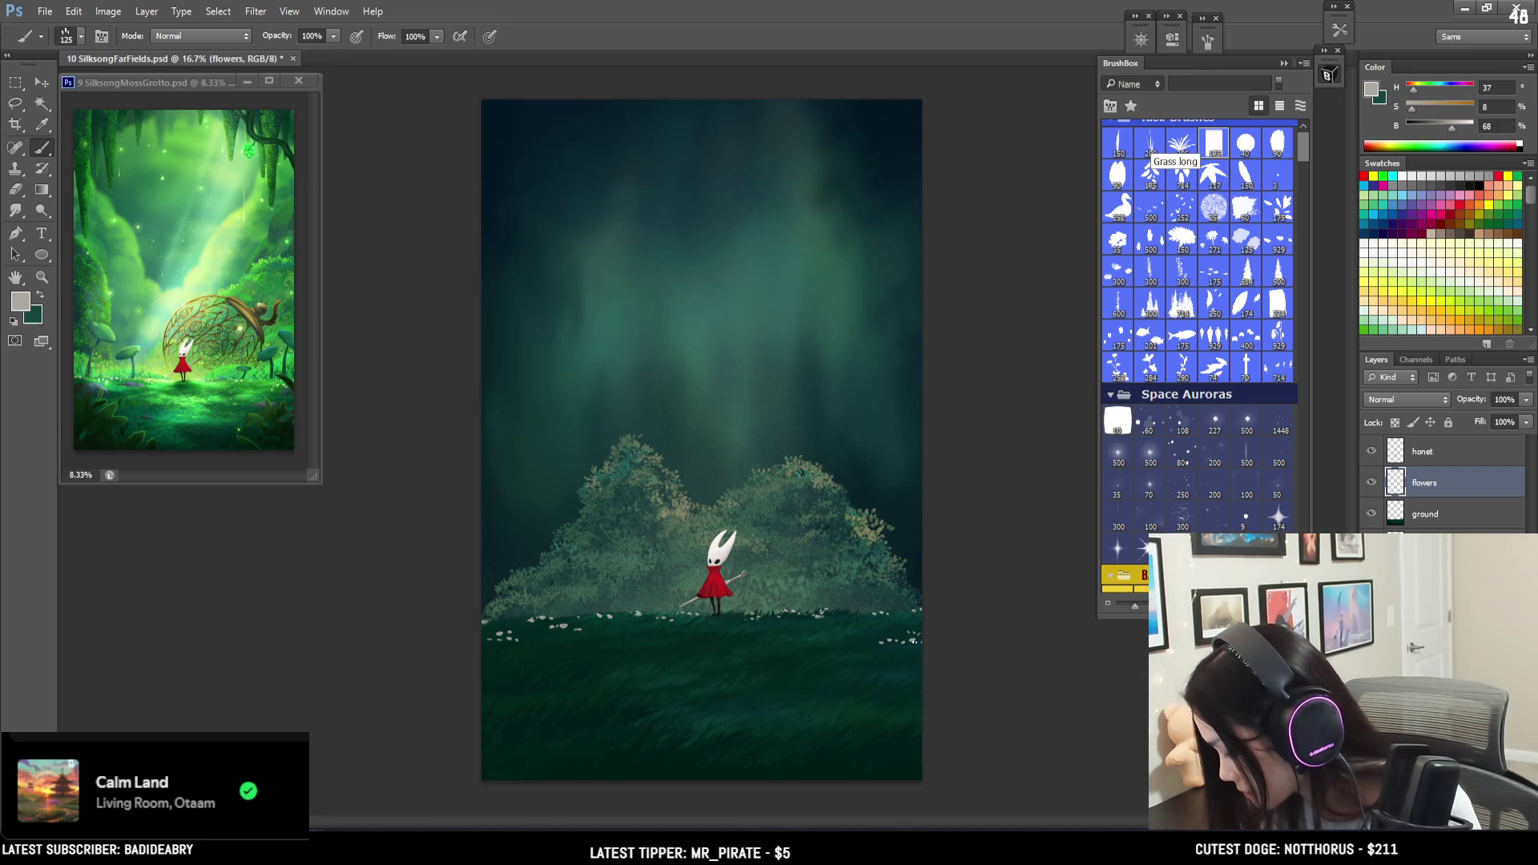
pyautogui.press('e')
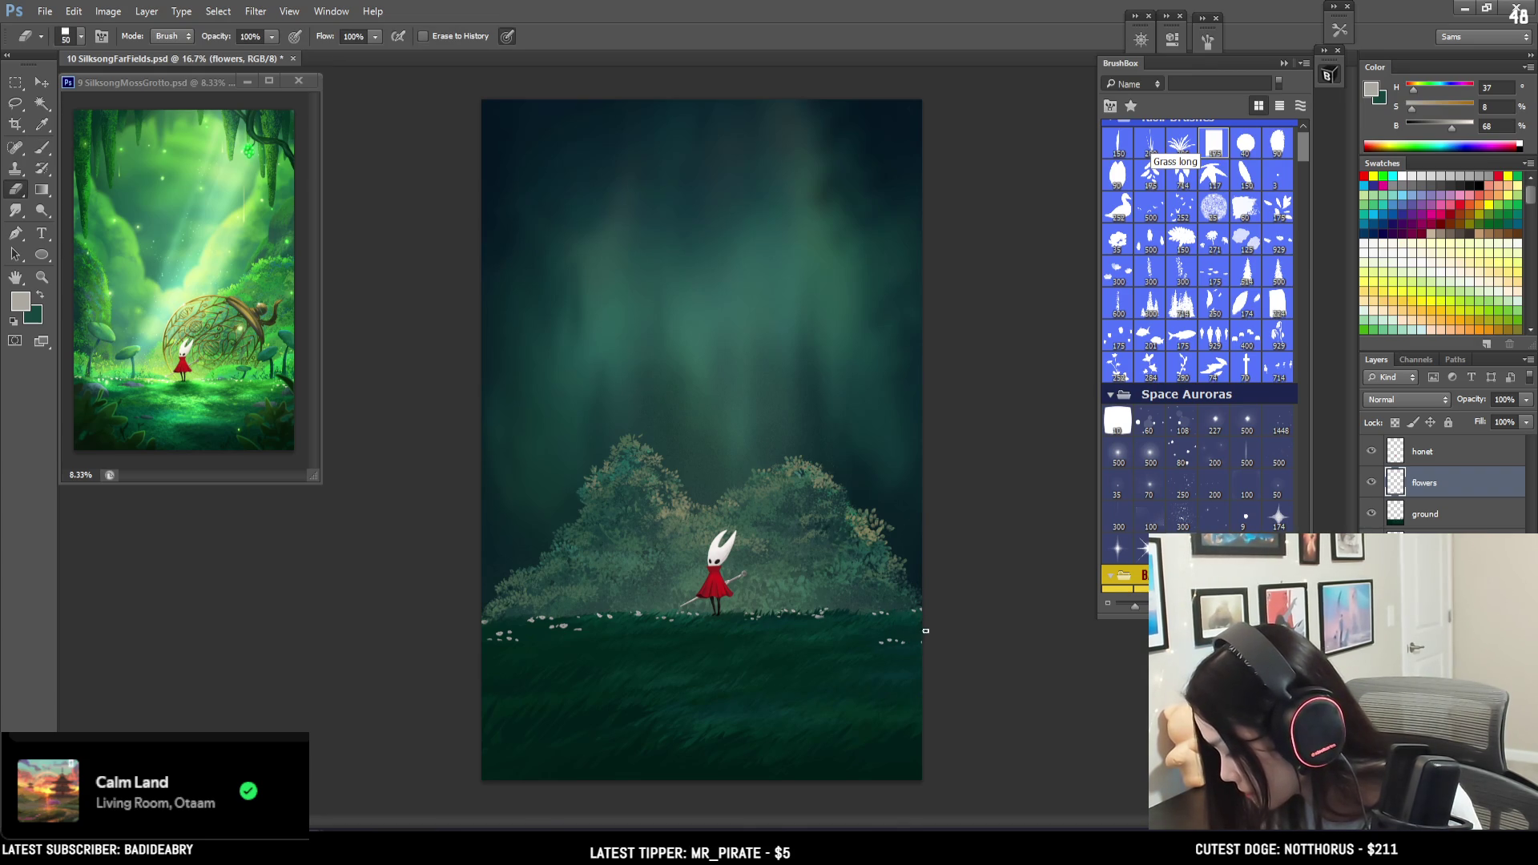
pyautogui.press('b')
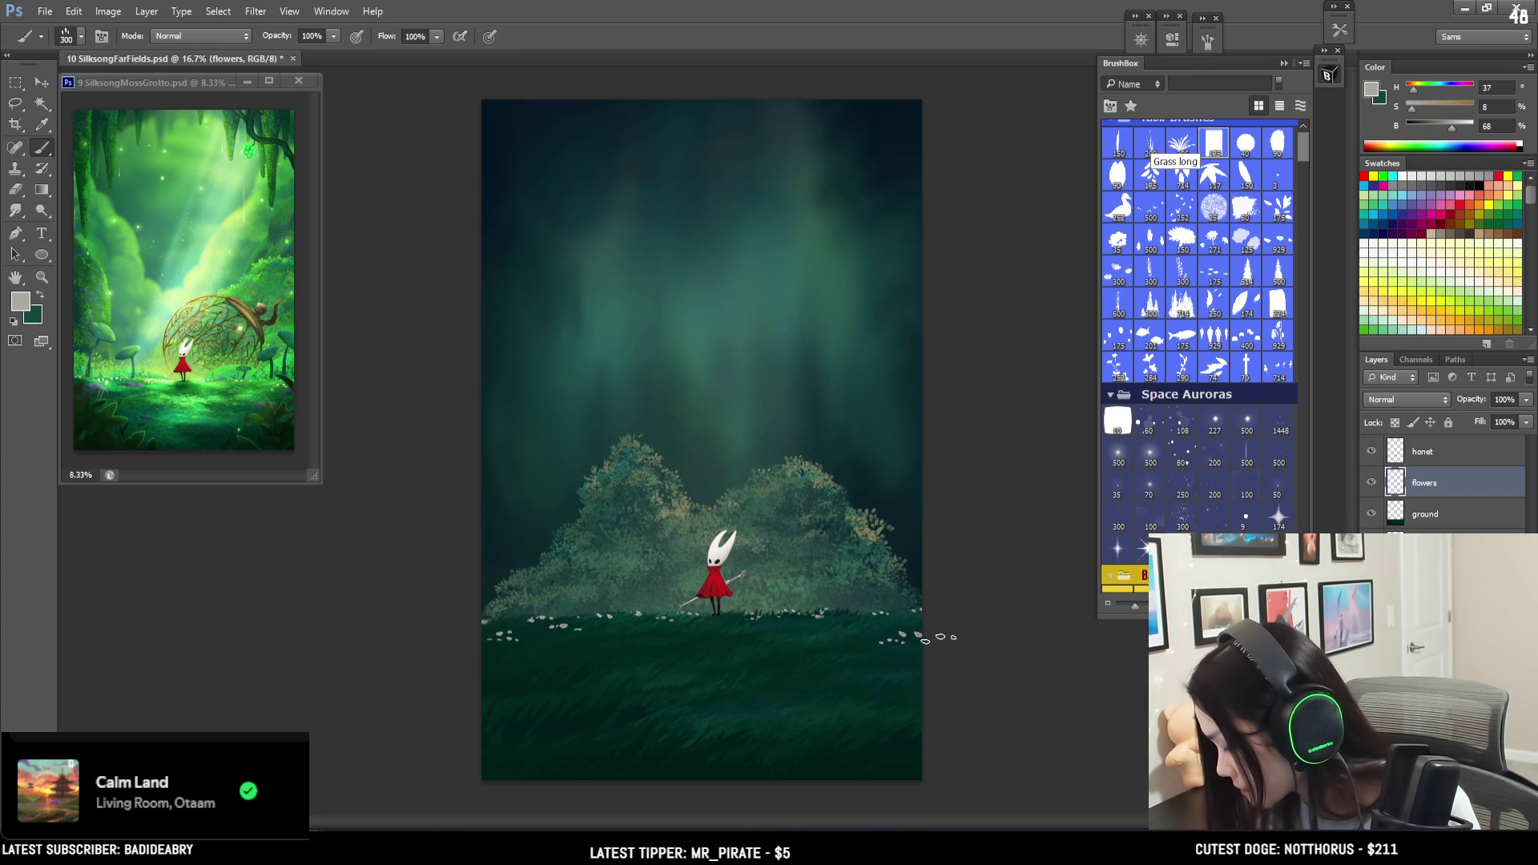
pyautogui.press('e')
pyautogui.press('b')
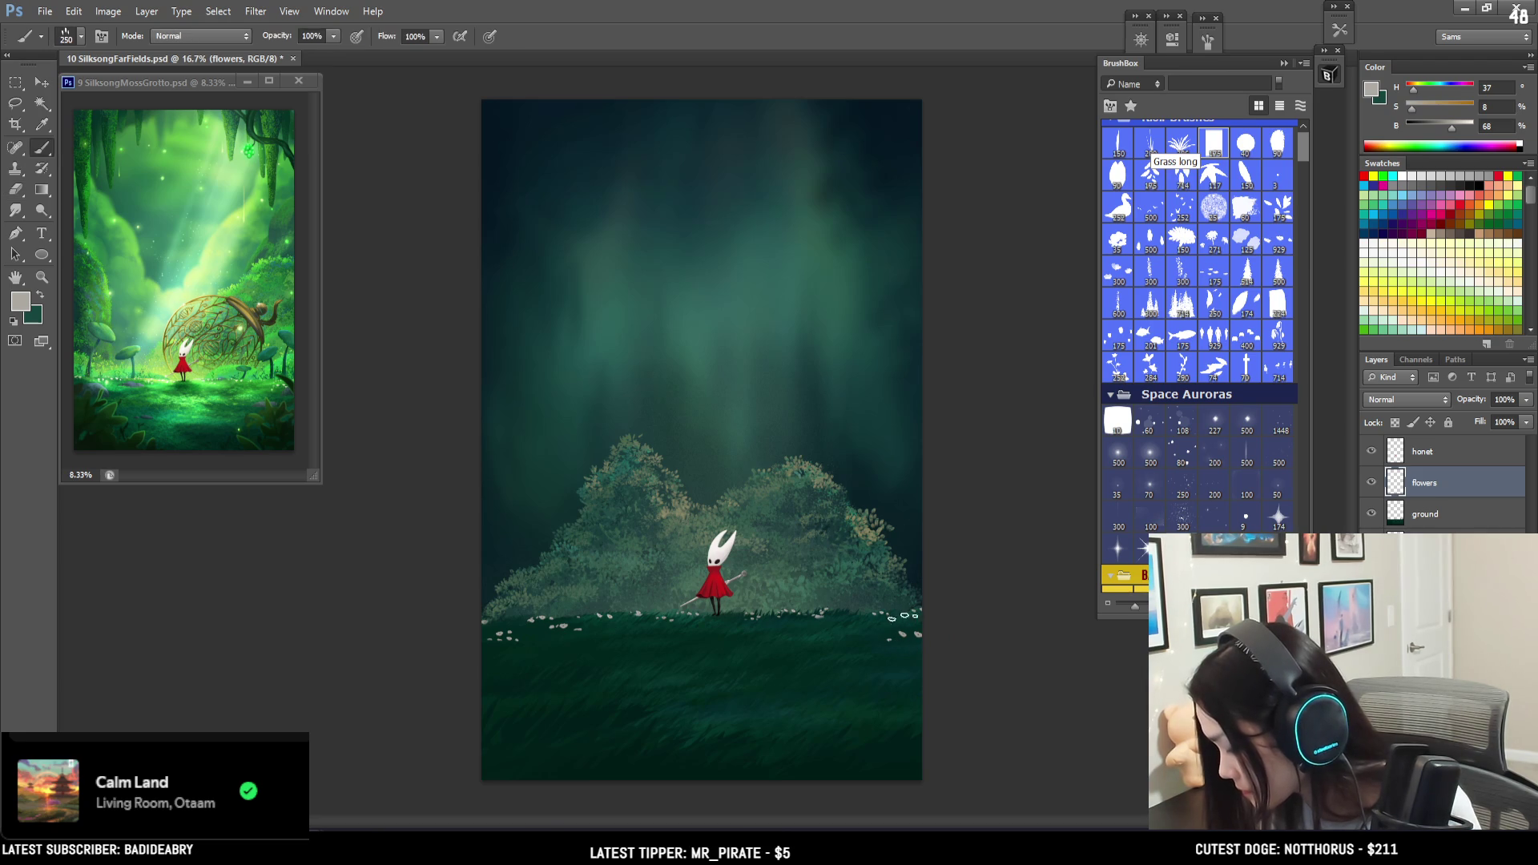
pyautogui.press(']')
pyautogui.press('[')
pyautogui.press('[')
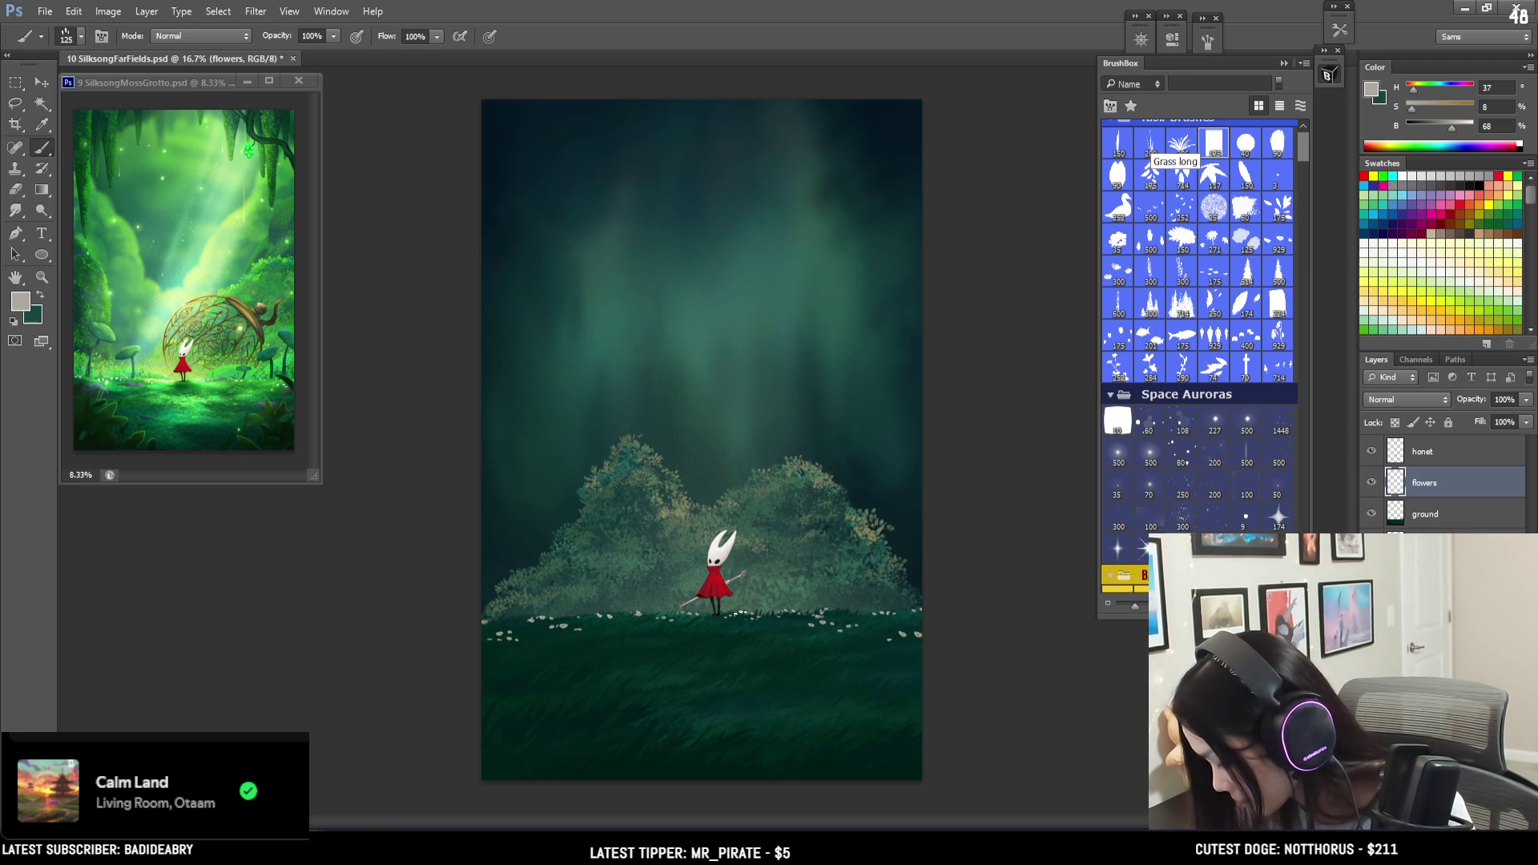
pyautogui.press('e')
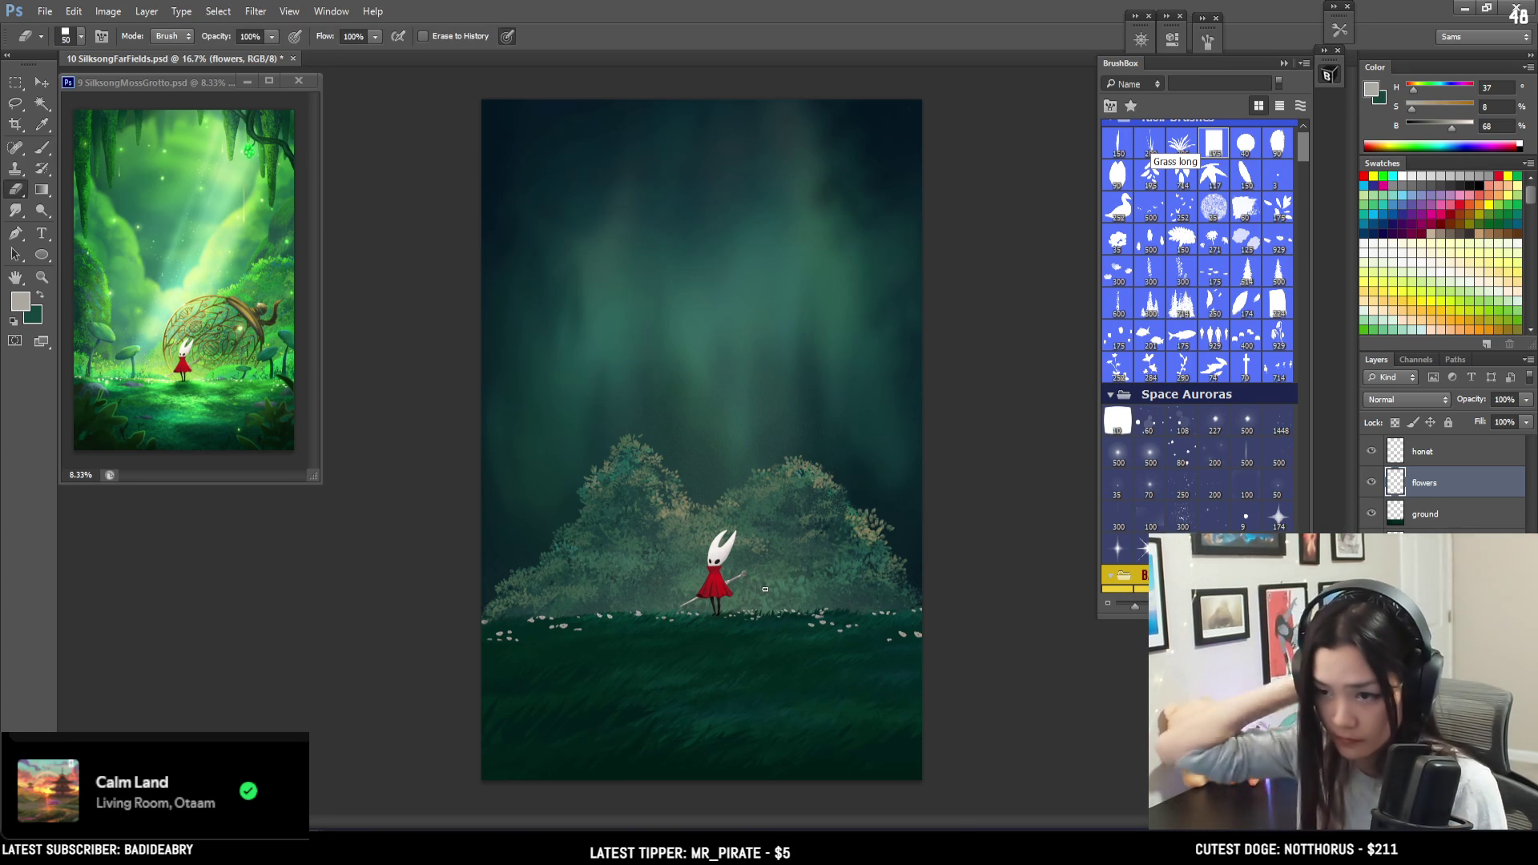
pyautogui.hotkey('ctrl', 't')
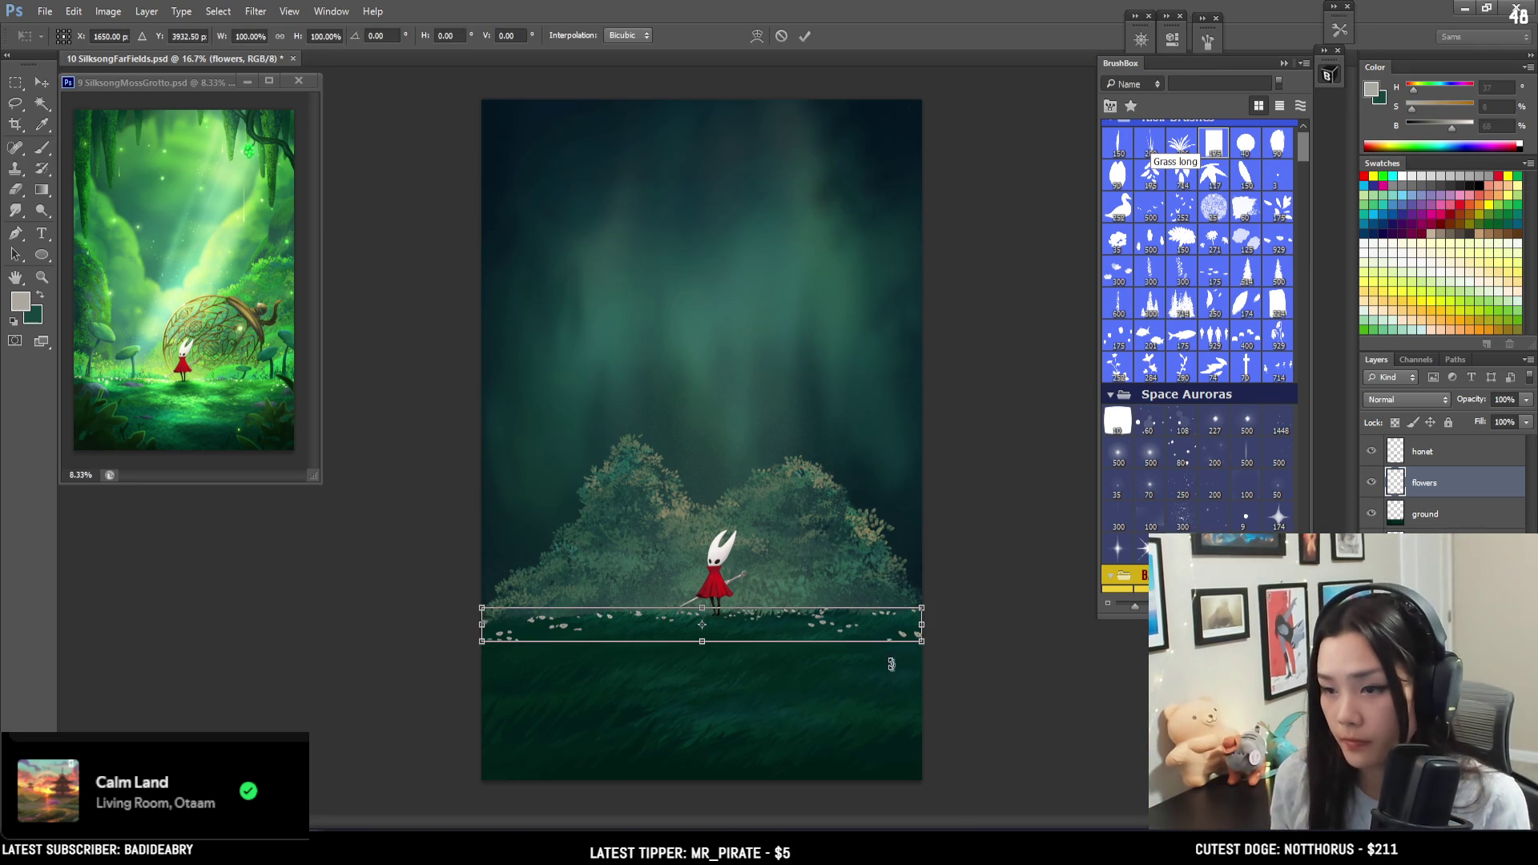
# - Stretch the flower strip in perspective so its bottom edge widens slightly
pyautogui.rightClick(910, 641)
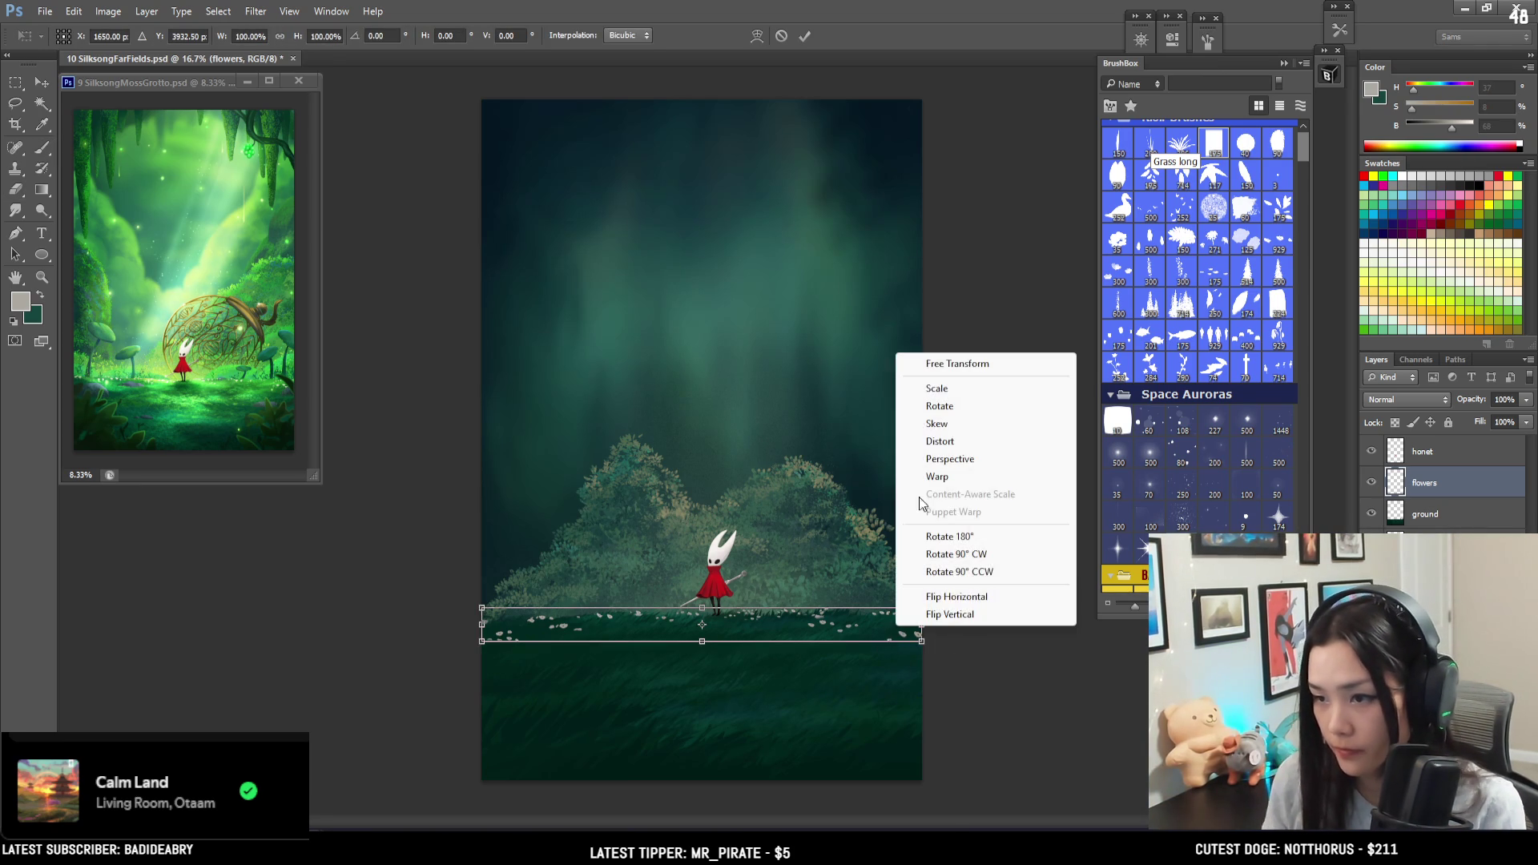
pyautogui.click(989, 460)
pyautogui.moveTo(922, 641); pyautogui.dragTo(920, 606)
pyautogui.press('Return')
# - Switch between eraser and brush and zoom the view to 25%
pyautogui.press('e')
pyautogui.press('b')
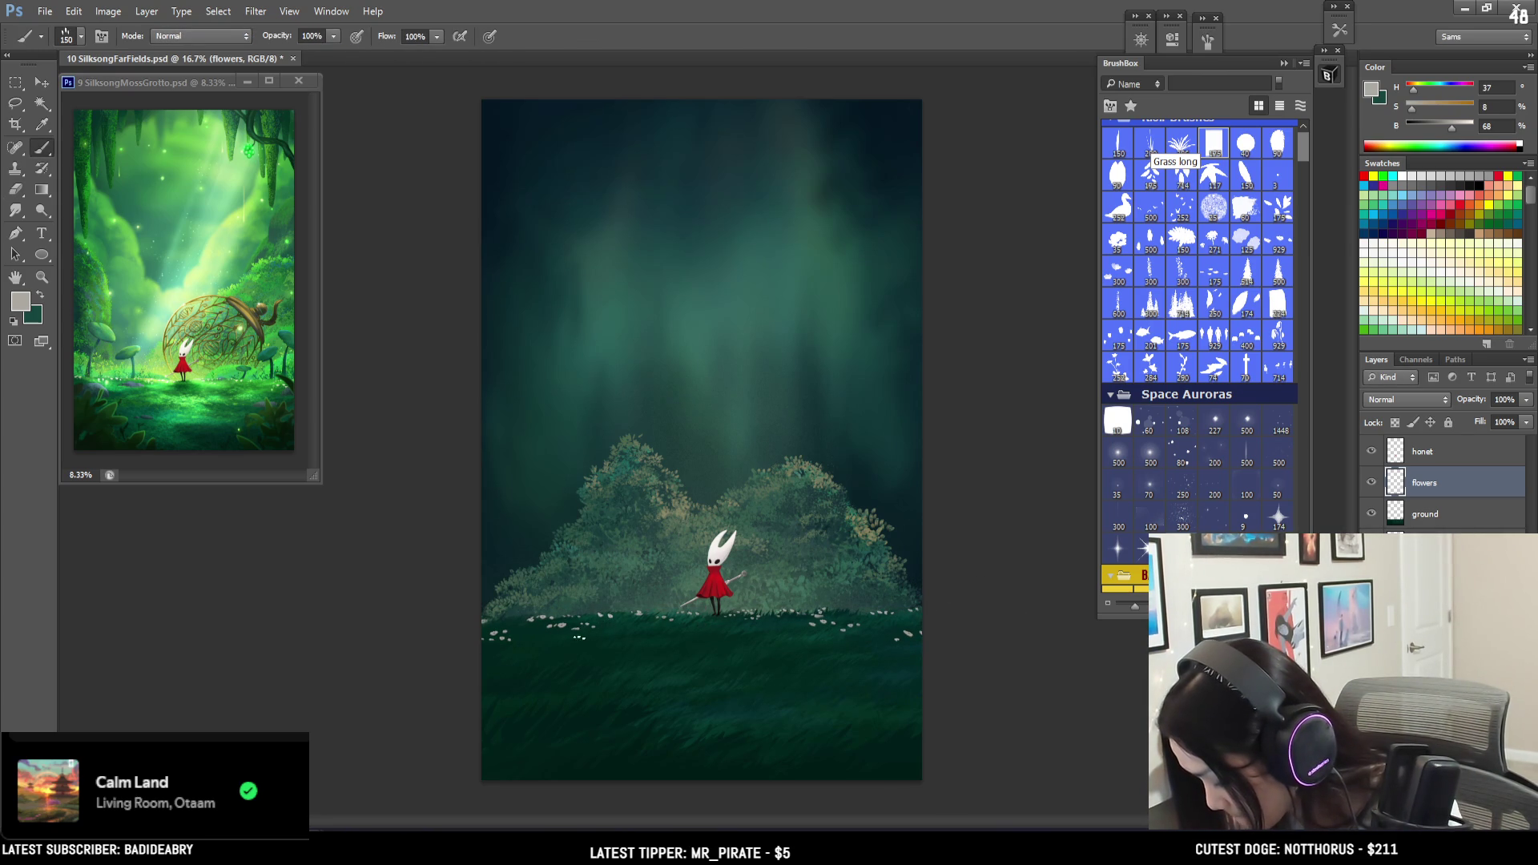
pyautogui.press('e')
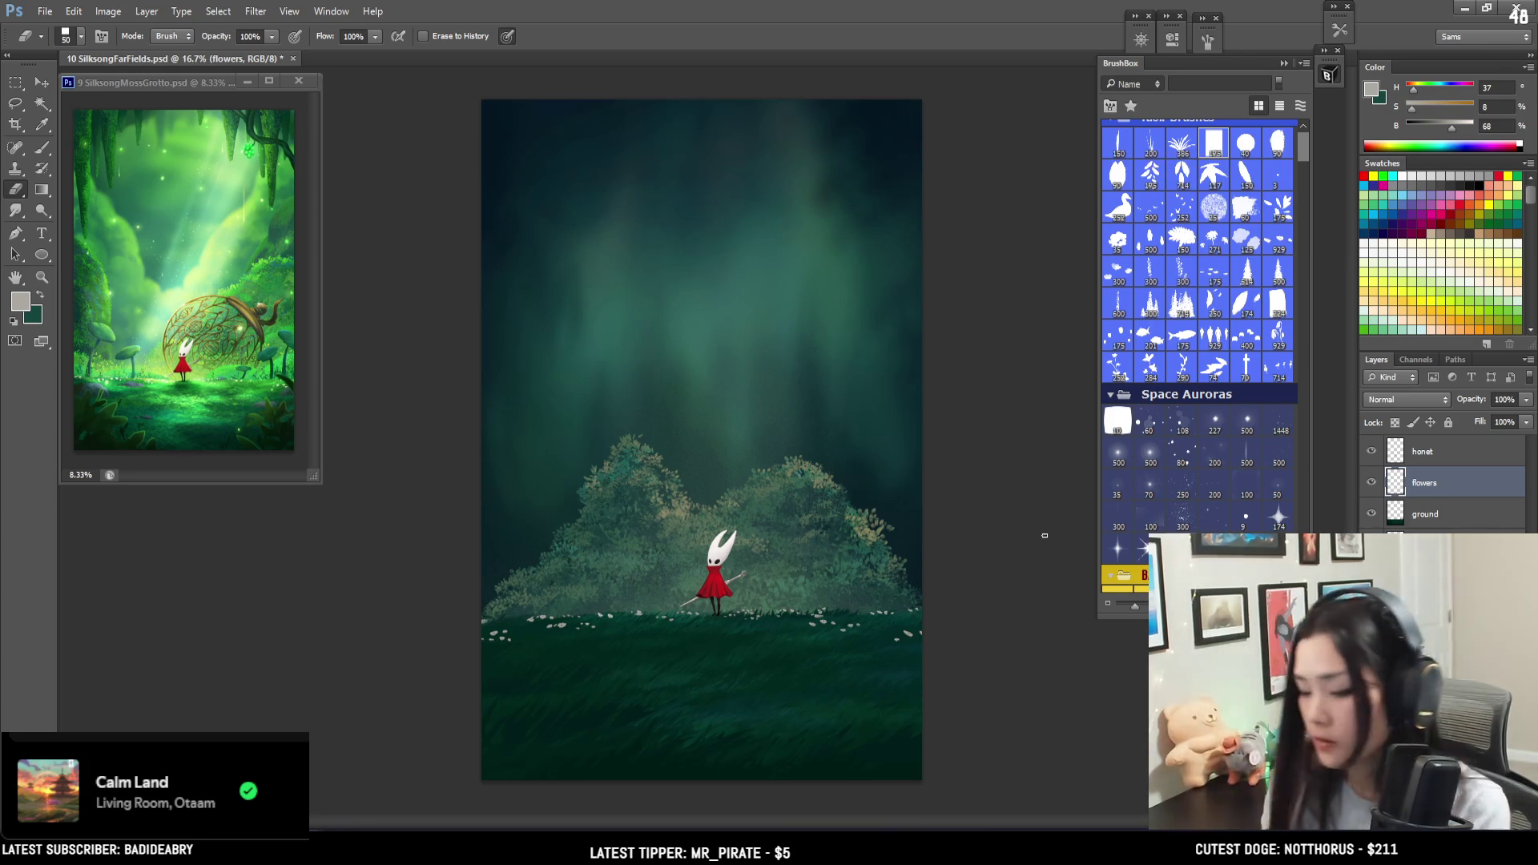
pyautogui.hotkey('ctrl', '-')
pyautogui.hotkey('ctrl', '+')
pyautogui.hotkey('ctrl', '+')
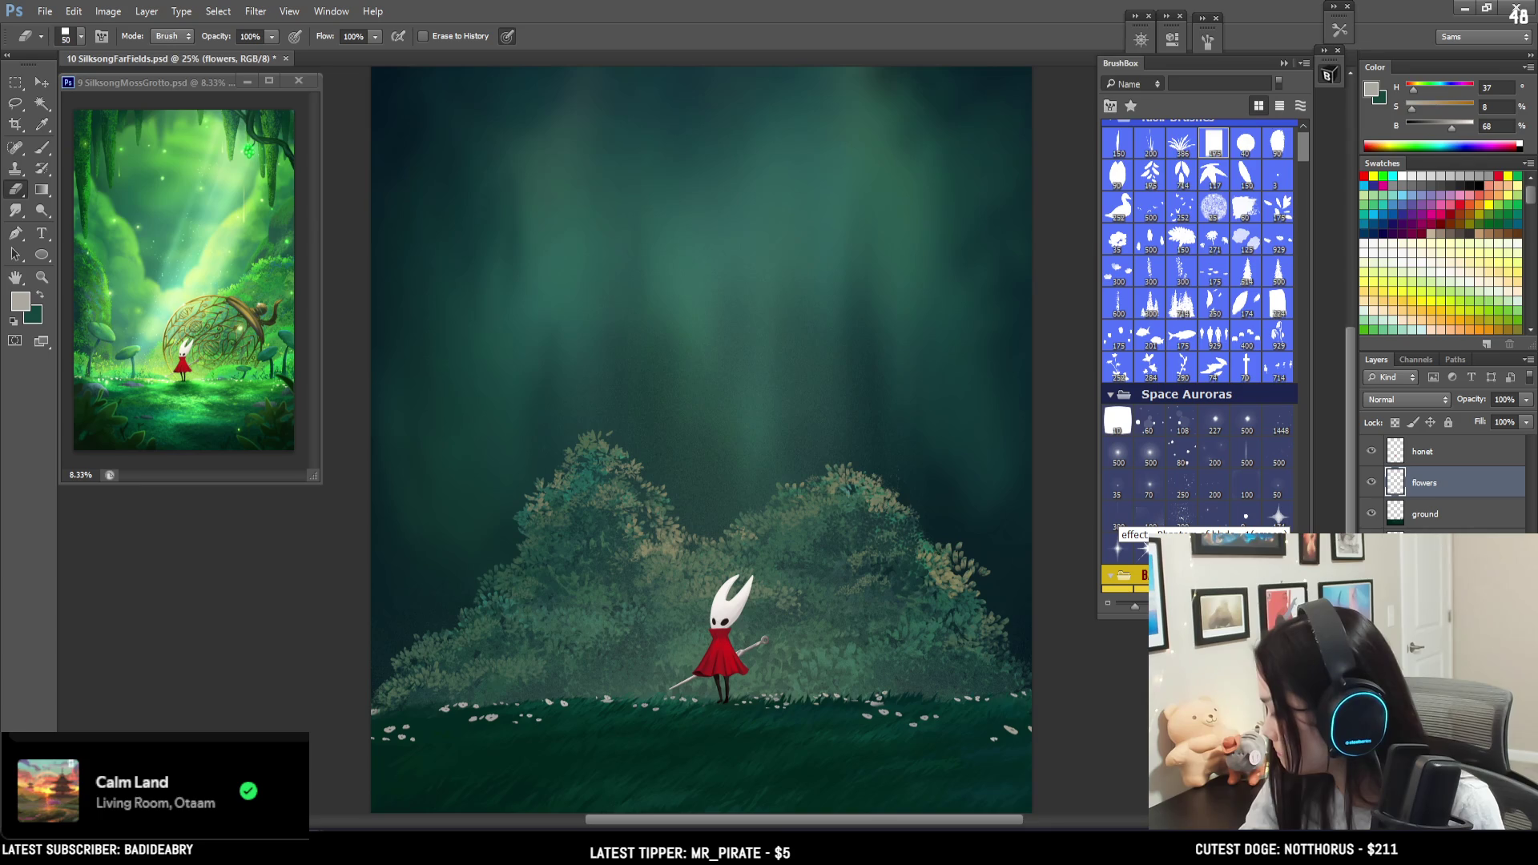
# - Add a new layer above back foliage and open a 501 × 649 px, 300 ppi New document
pyautogui.click(1434, 545)
pyautogui.hotkey('ctrl', 'shift', 'alt', 'n')
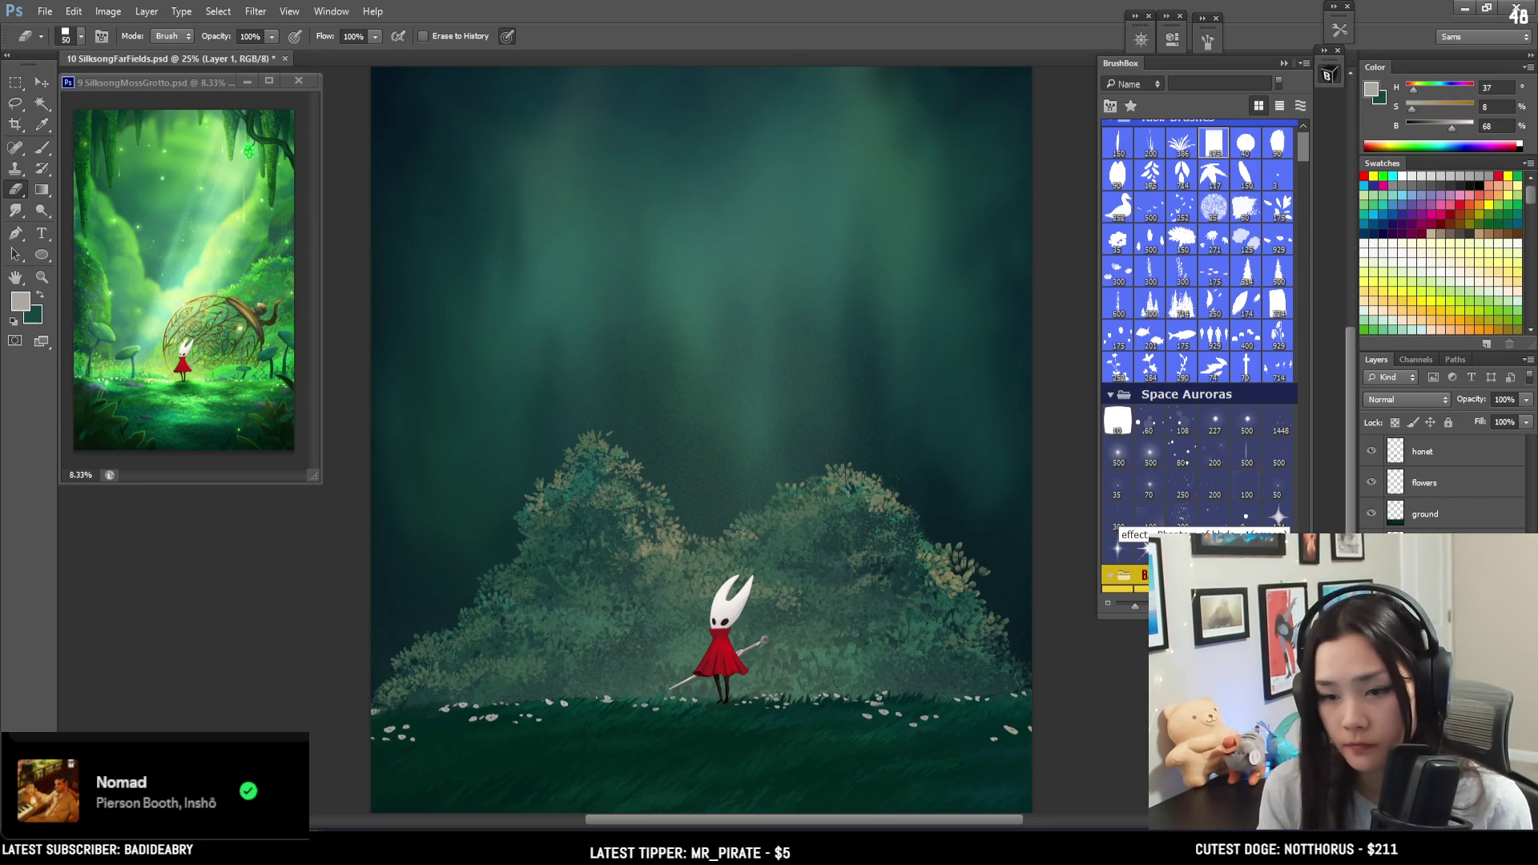
pyautogui.hotkey('alt', '[')
pyautogui.press('b')
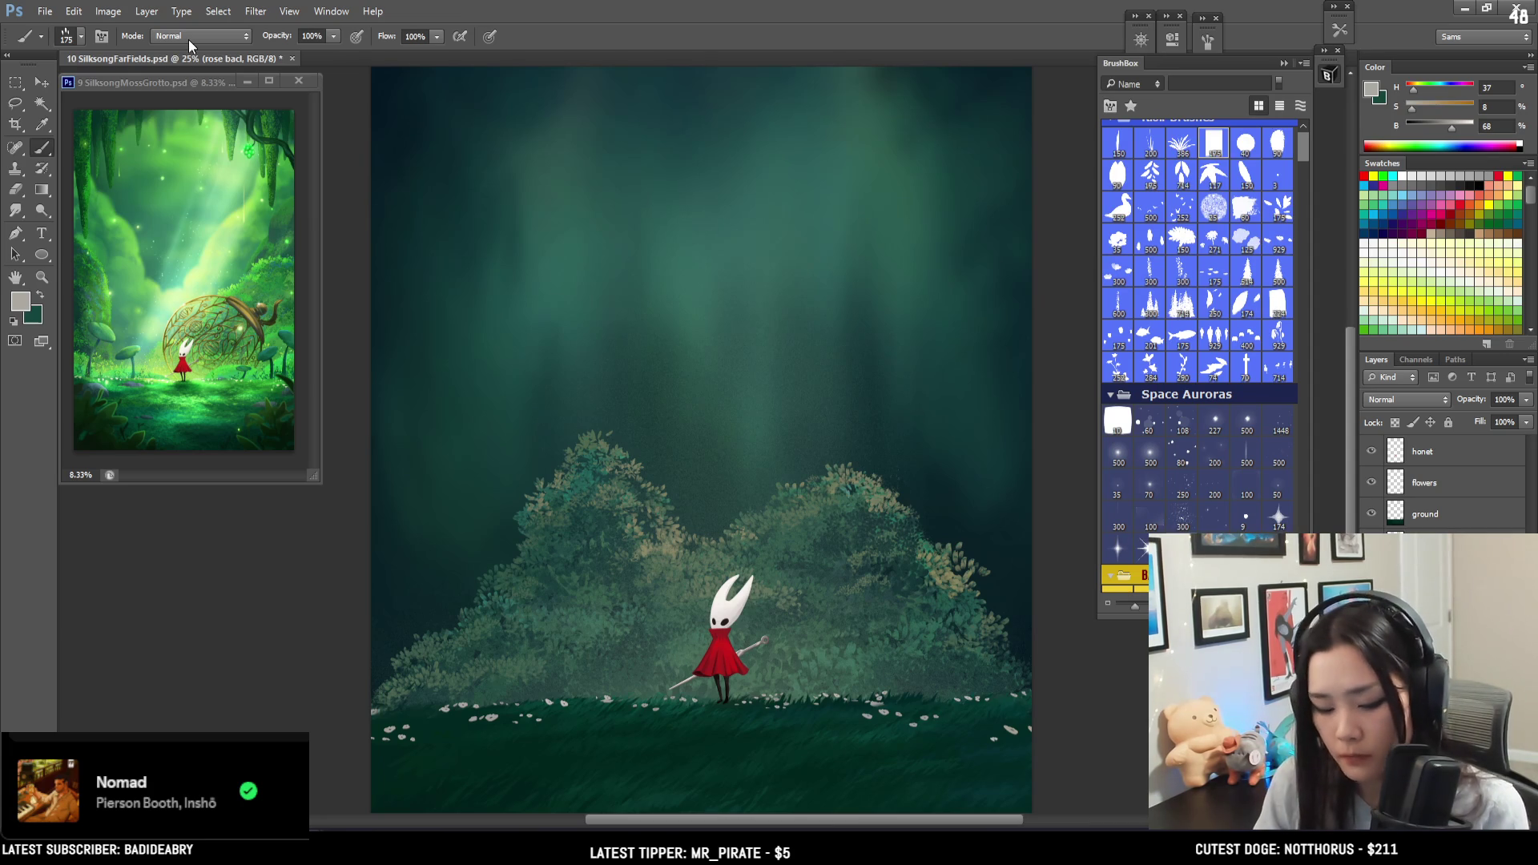
pyautogui.hotkey('ctrl', 'n')
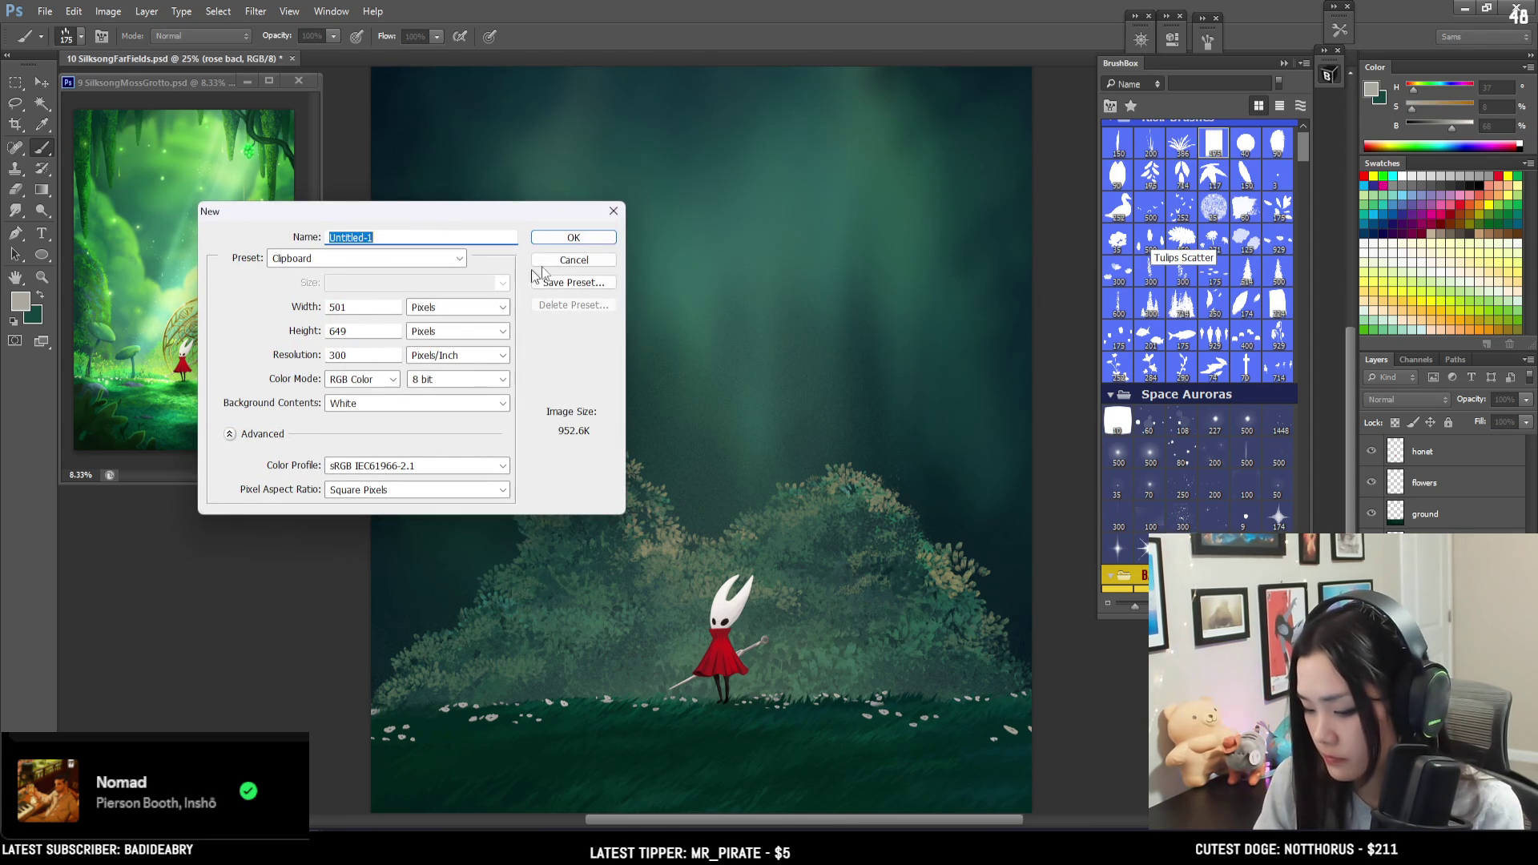
# - Create the 501 × 649 document, float it over the painting, reposition it and zoom to 66.7%
pyautogui.click(574, 237)
pyautogui.moveTo(362, 69)
pyautogui.mouseDown()
pyautogui.moveTo(383, 108)
pyautogui.moveTo(593, 130)
pyautogui.moveTo(542, 113)
pyautogui.mouseUp()
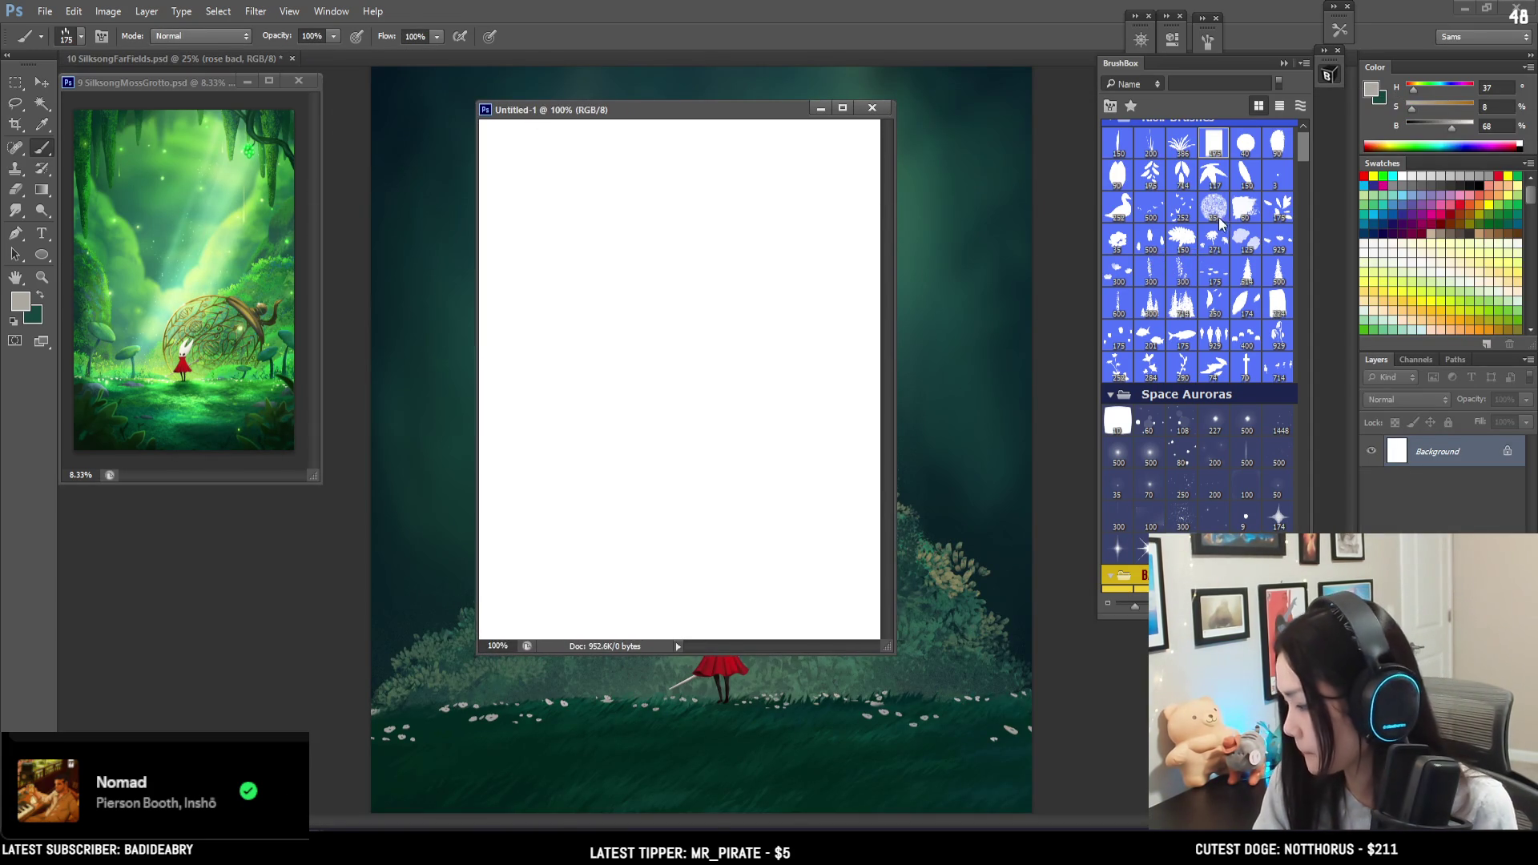
pyautogui.scroll(-3, 1224, 446)
pyautogui.moveTo(704, 107)
pyautogui.mouseDown()
pyautogui.moveTo(940, 111)
pyautogui.moveTo(907, 79)
pyautogui.moveTo(833, 84)
pyautogui.mouseUp()
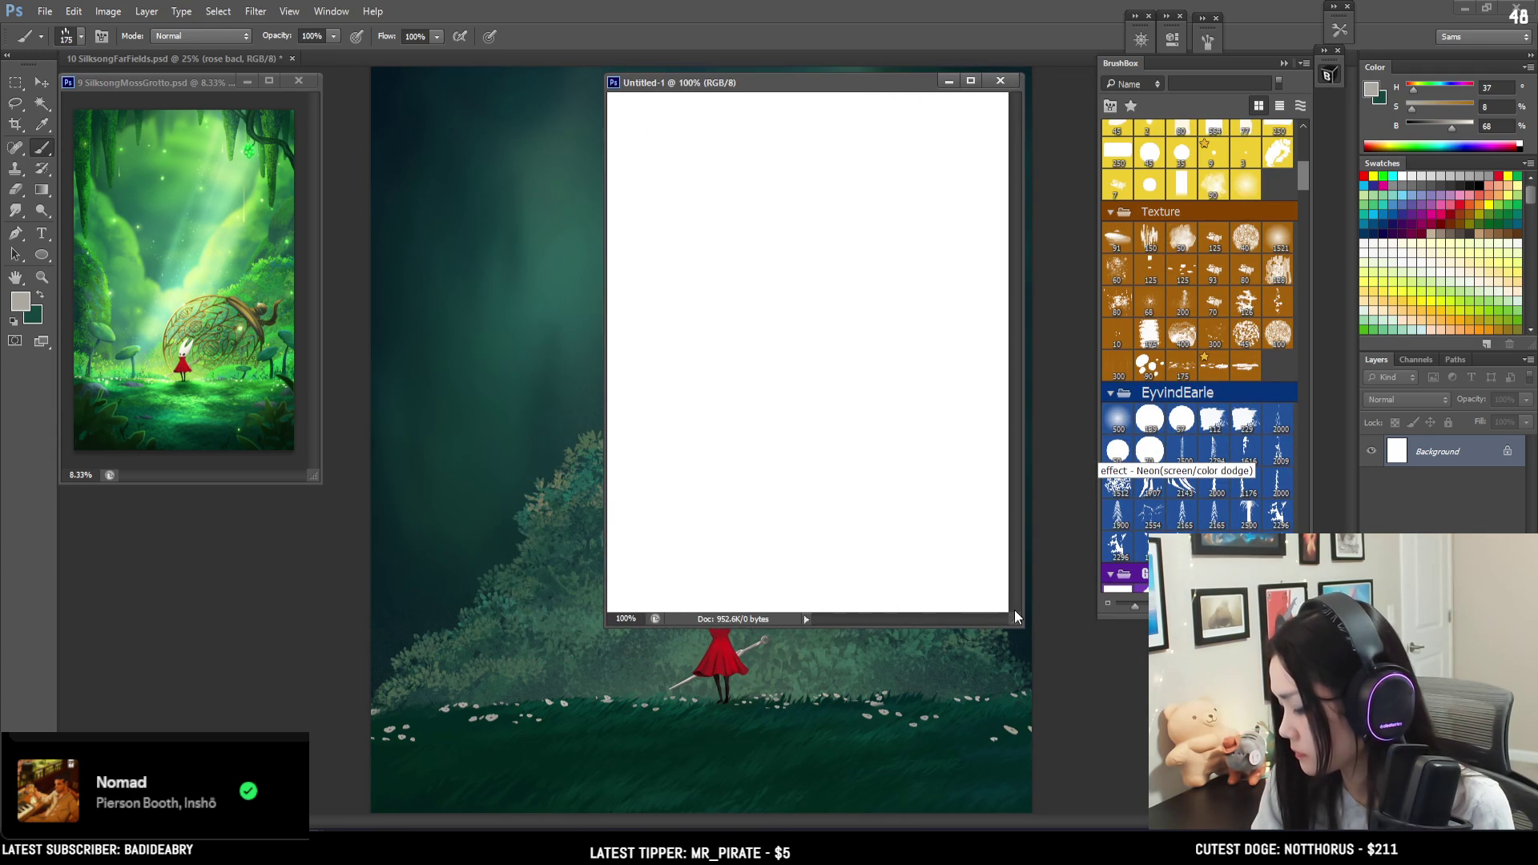
pyautogui.moveTo(1022, 625); pyautogui.dragTo(1018, 602)
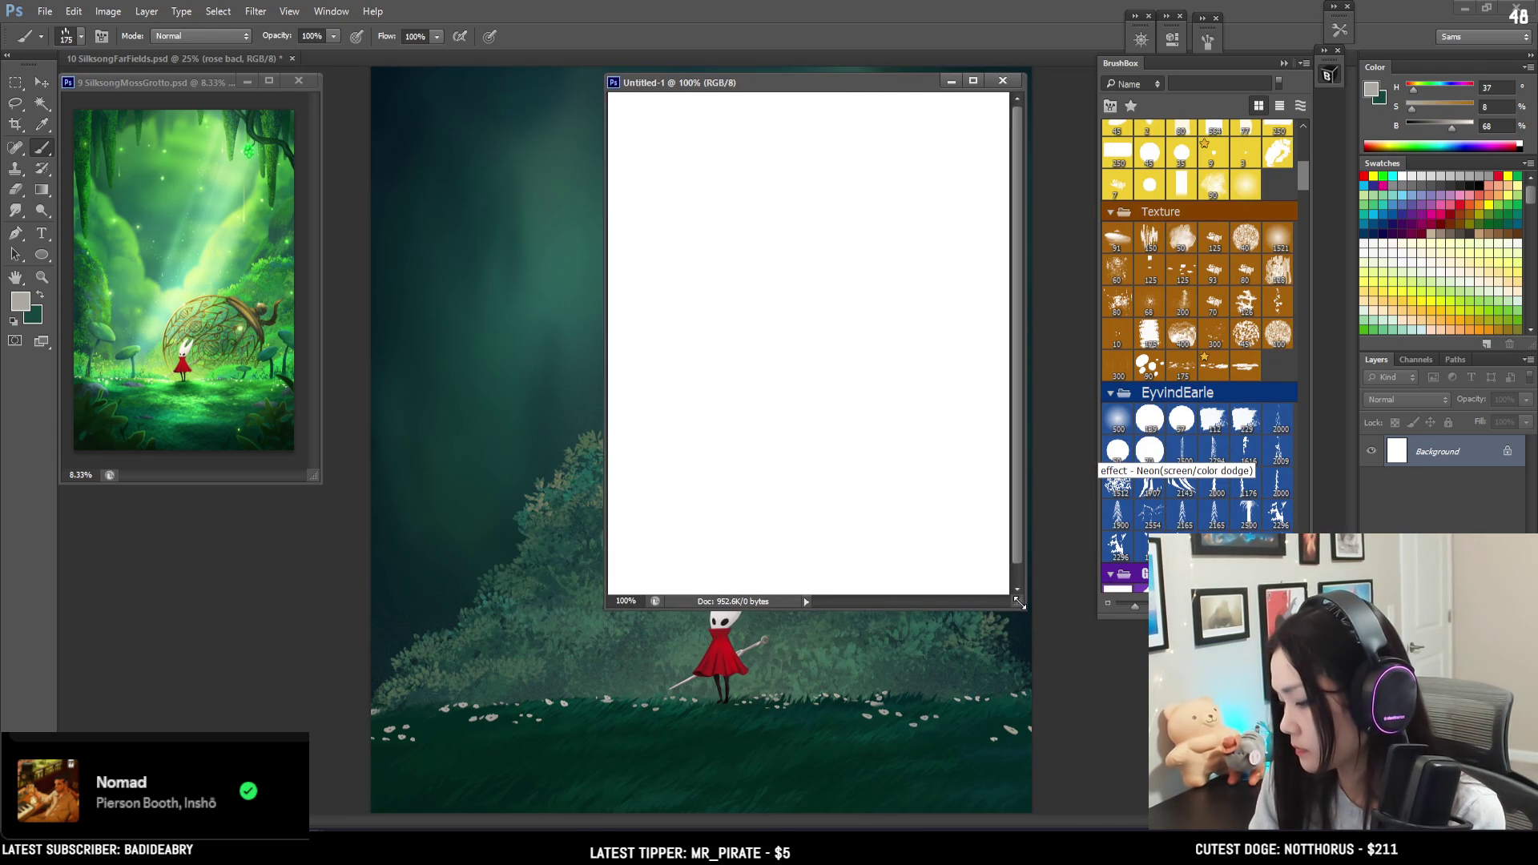
pyautogui.hotkey('ctrl', '-')
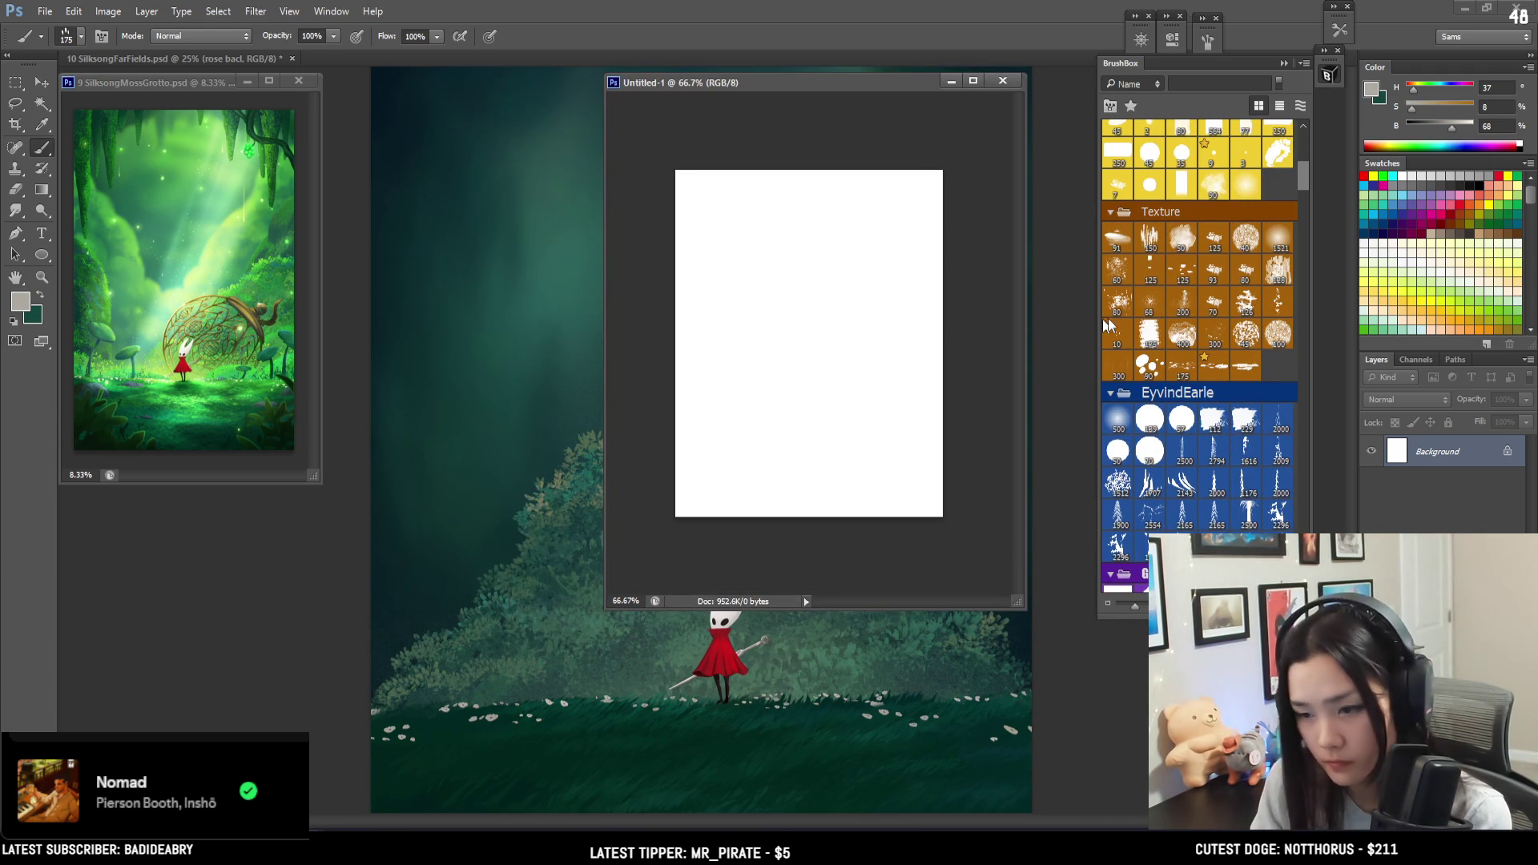
# - Scroll through the brush list and choose the Hard corners brush
pyautogui.scroll(2, 1242, 337)
pyautogui.scroll(2, 1243, 340)
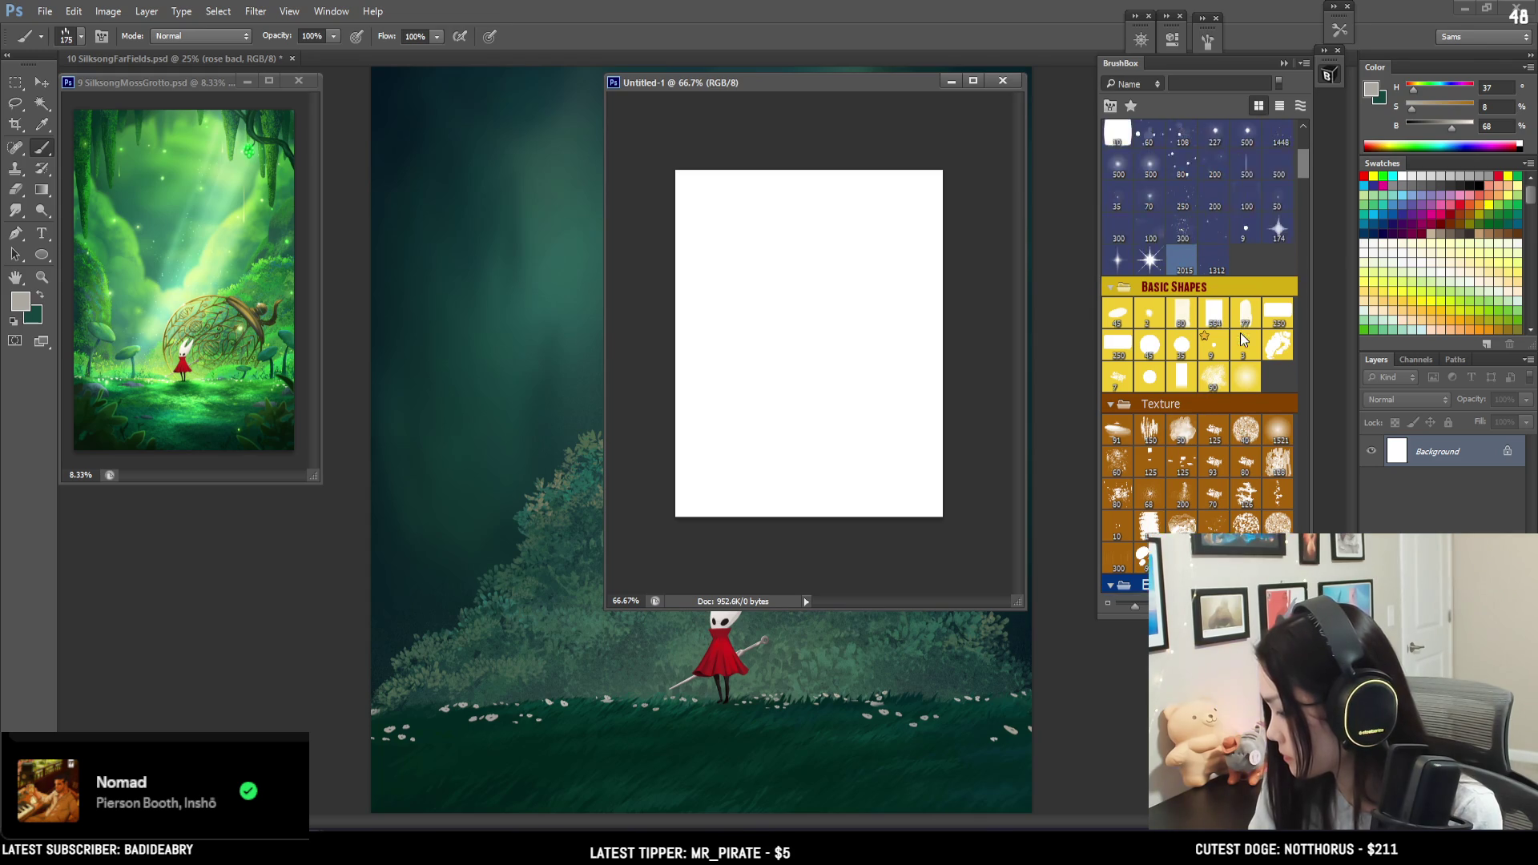
pyautogui.scroll(3, 1244, 339)
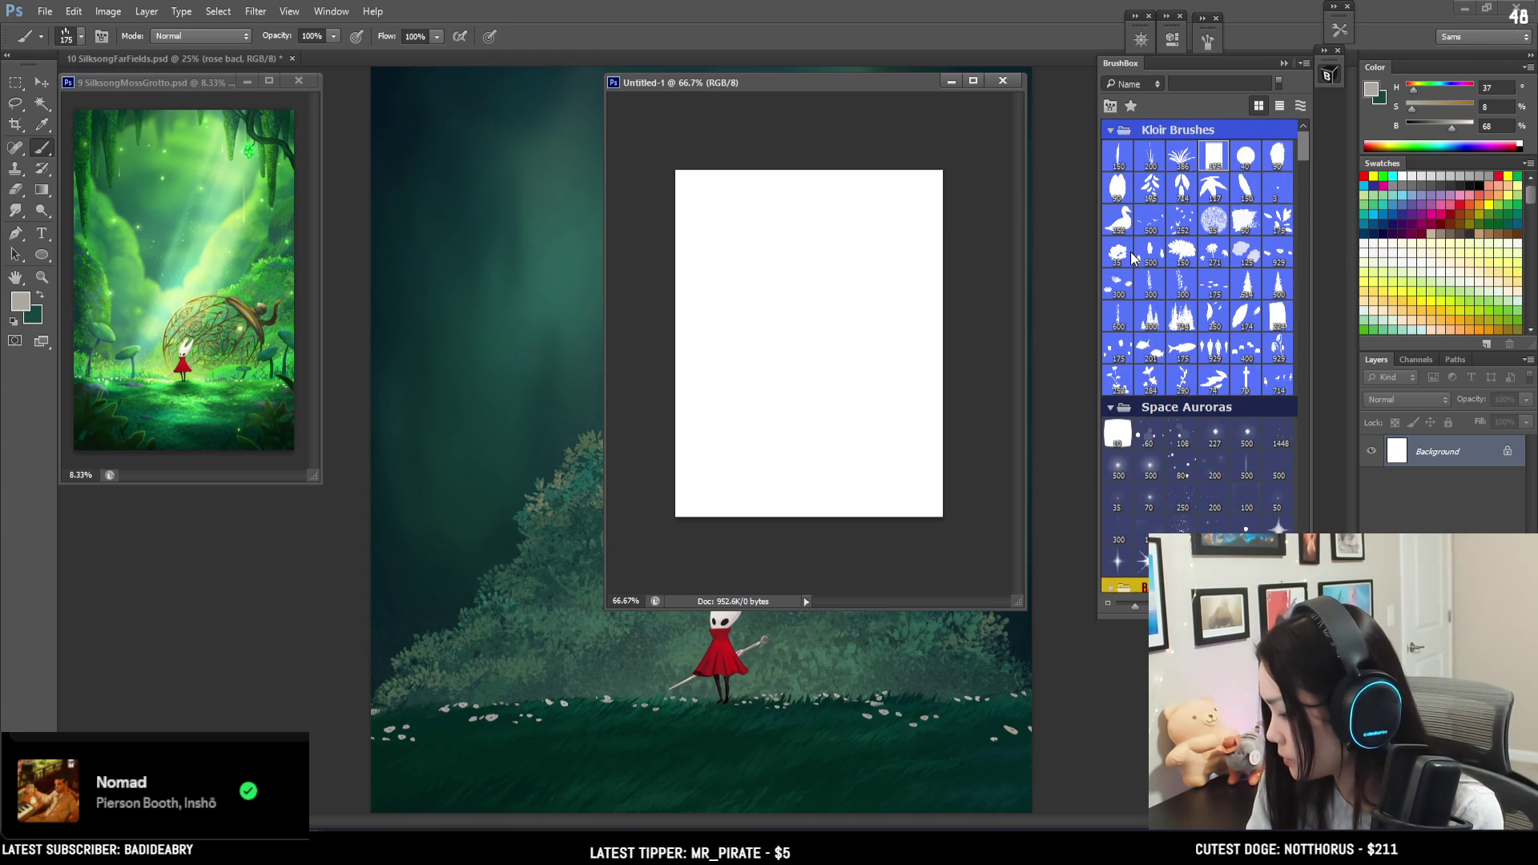
pyautogui.scroll(-5, 1209, 317)
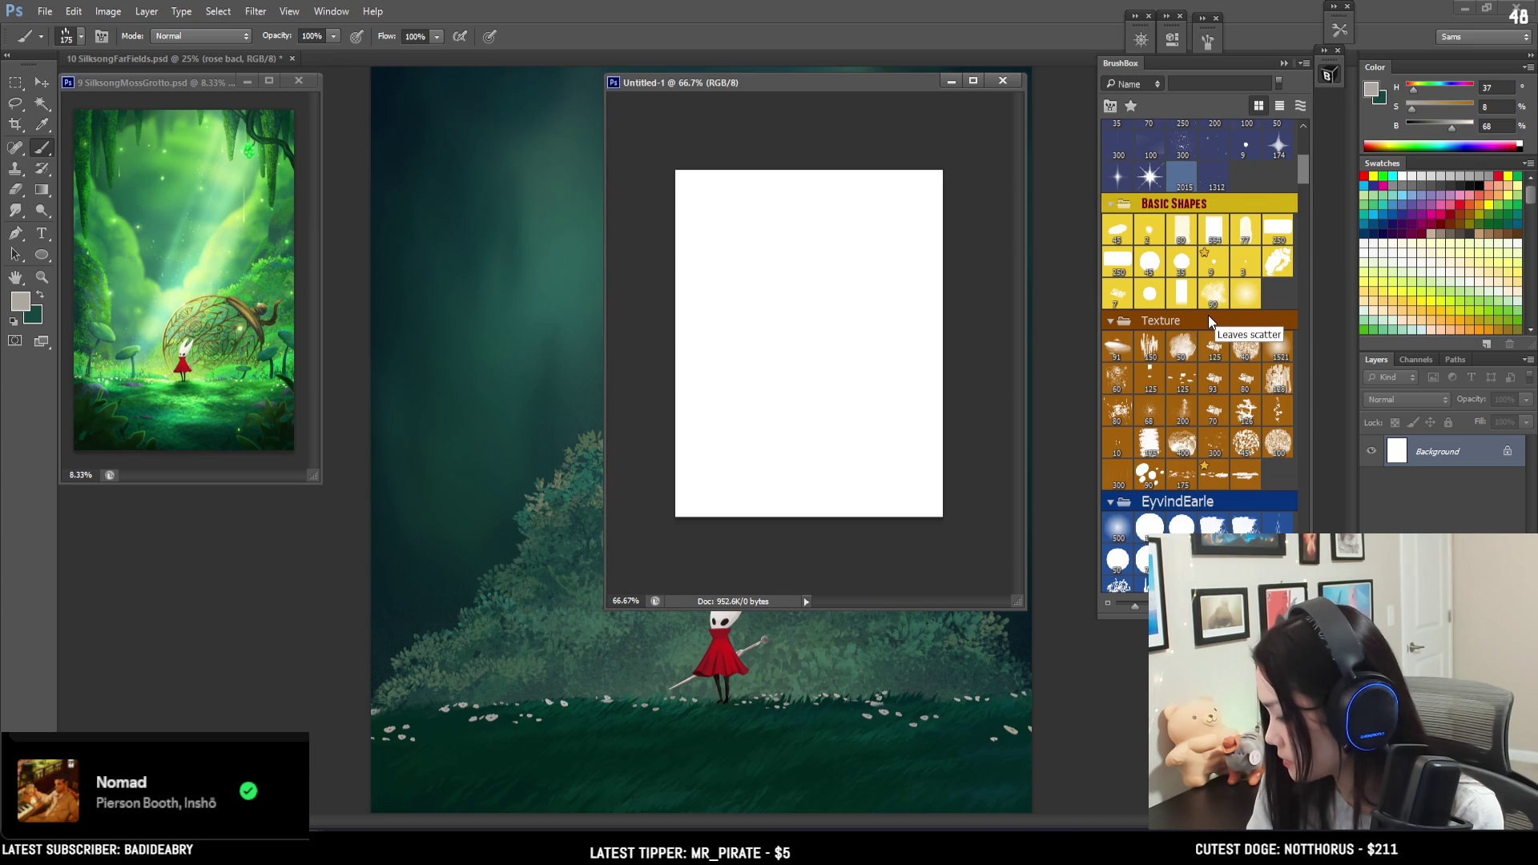
pyautogui.scroll(-2, 1209, 318)
pyautogui.scroll(-2, 1210, 317)
pyautogui.scroll(-4, 1210, 319)
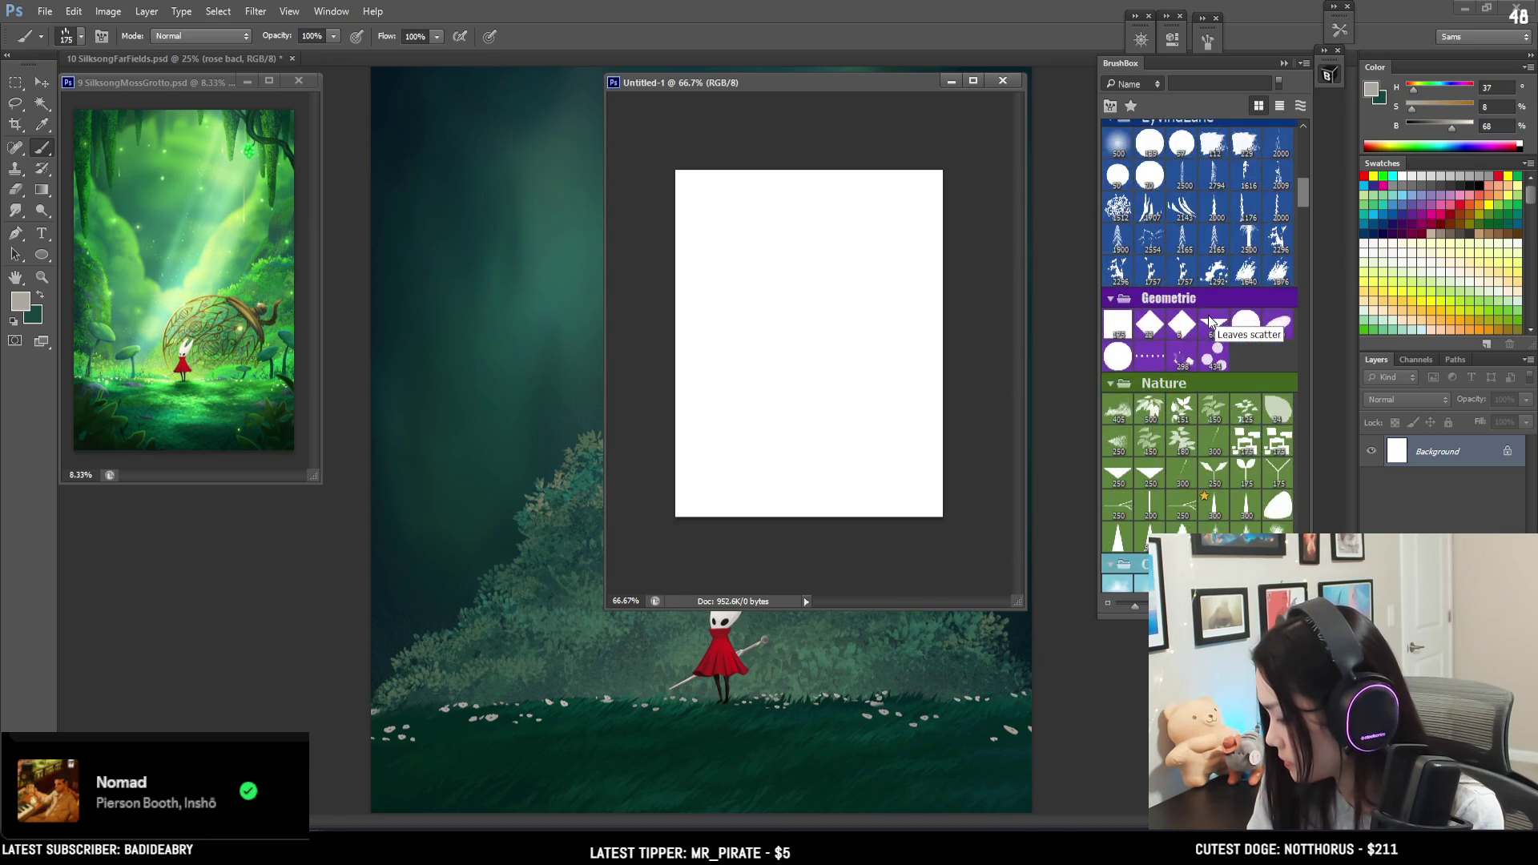
pyautogui.scroll(6, 1210, 319)
pyautogui.scroll(6, 1210, 318)
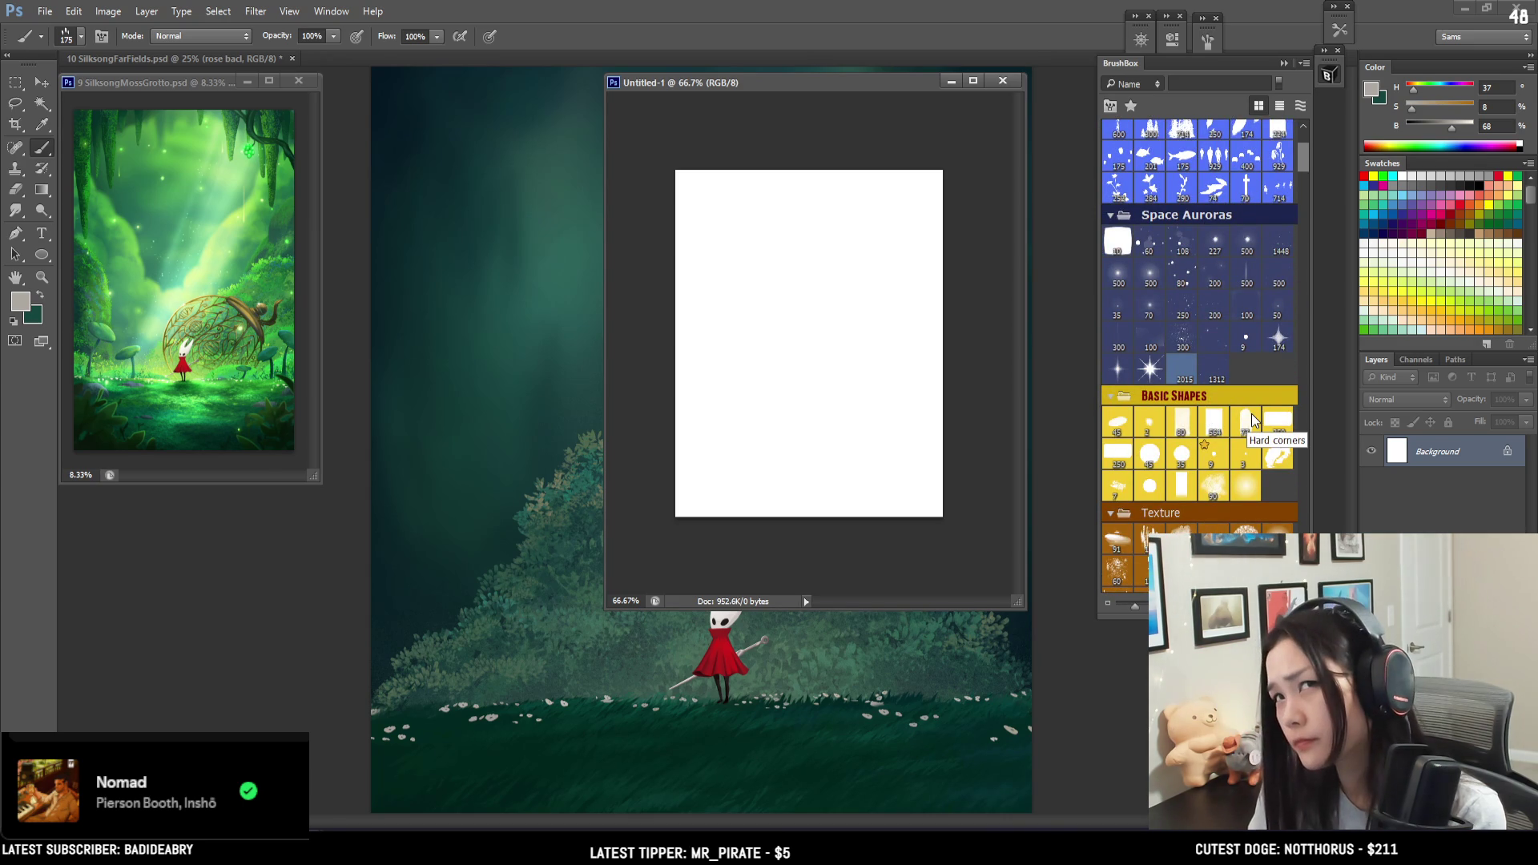
pyautogui.scroll(4, 1254, 415)
pyautogui.scroll(-8, 1255, 415)
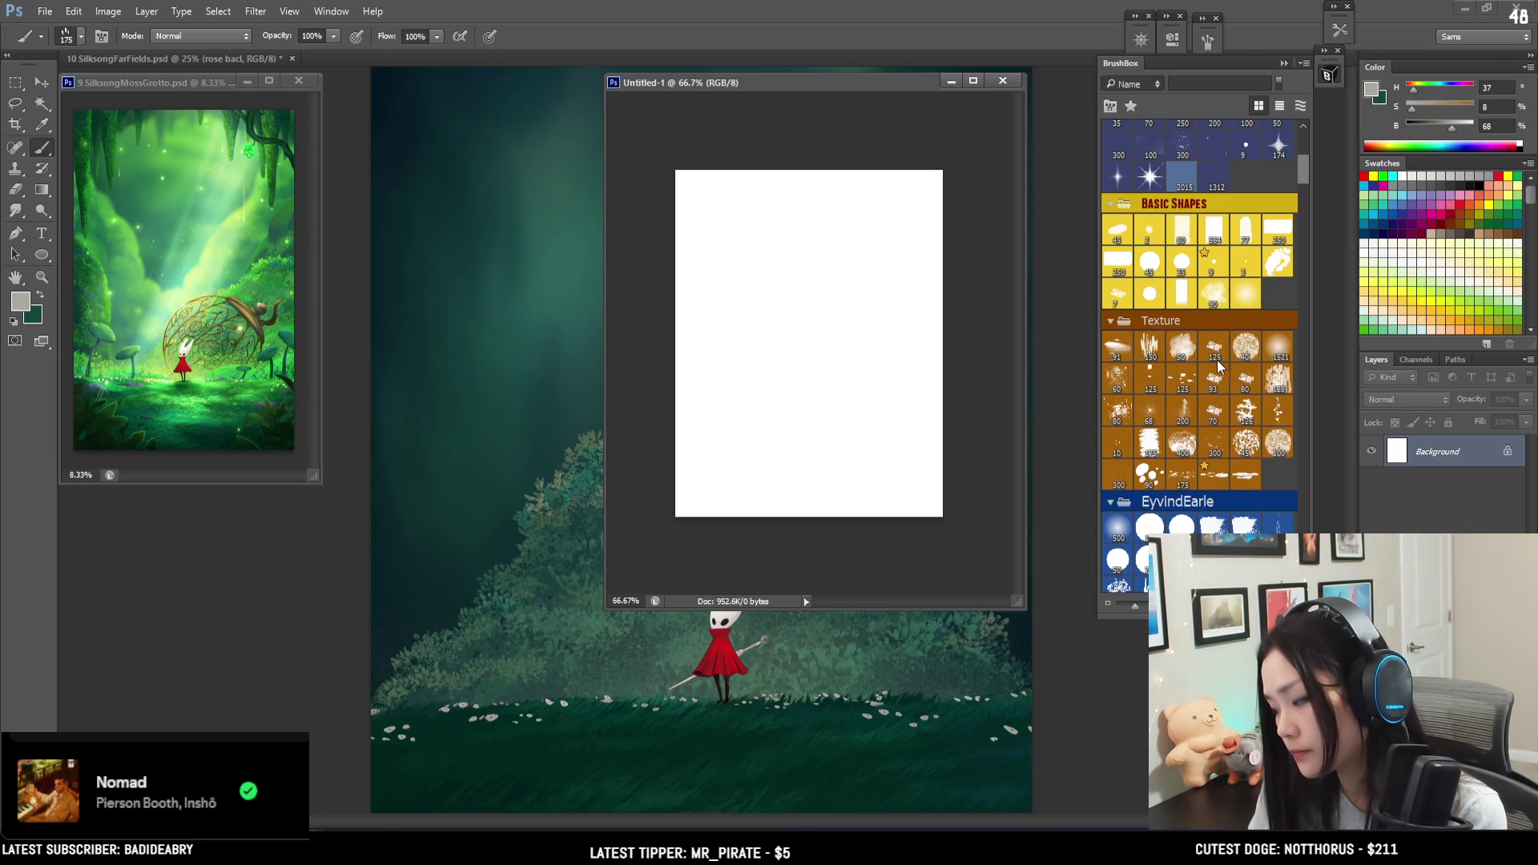
pyautogui.click(1245, 234)
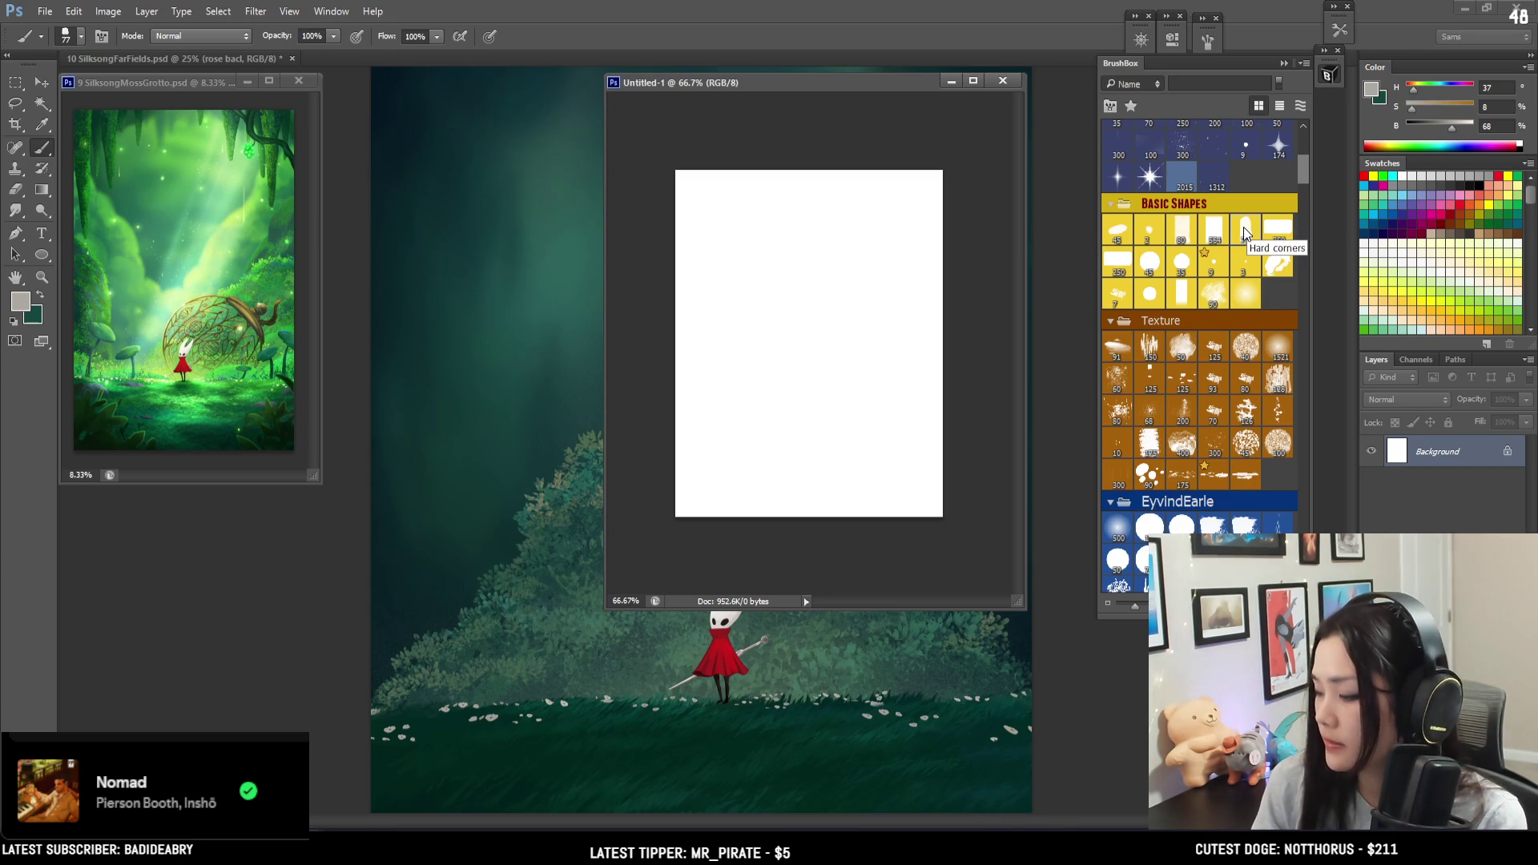
# - Shrink the document window, add a new empty layer, and set the paint colour to black
pyautogui.moveTo(756, 72)
pyautogui.mouseDown()
pyautogui.moveTo(743, 142)
pyautogui.moveTo(761, 124)
pyautogui.mouseUp()
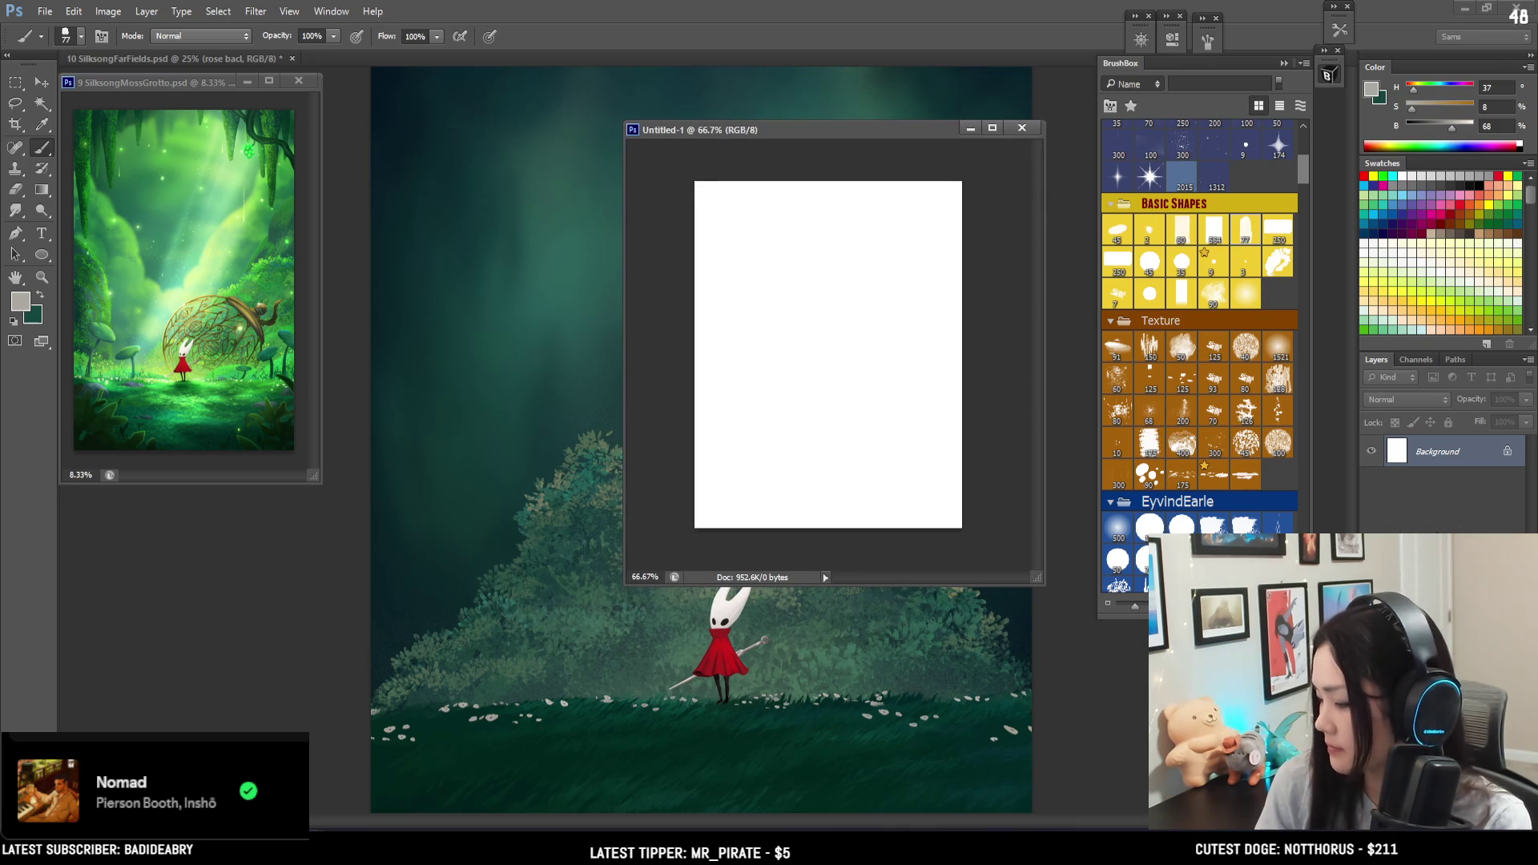
pyautogui.hotkey('ctrl', 'shift', 'alt', 'n')
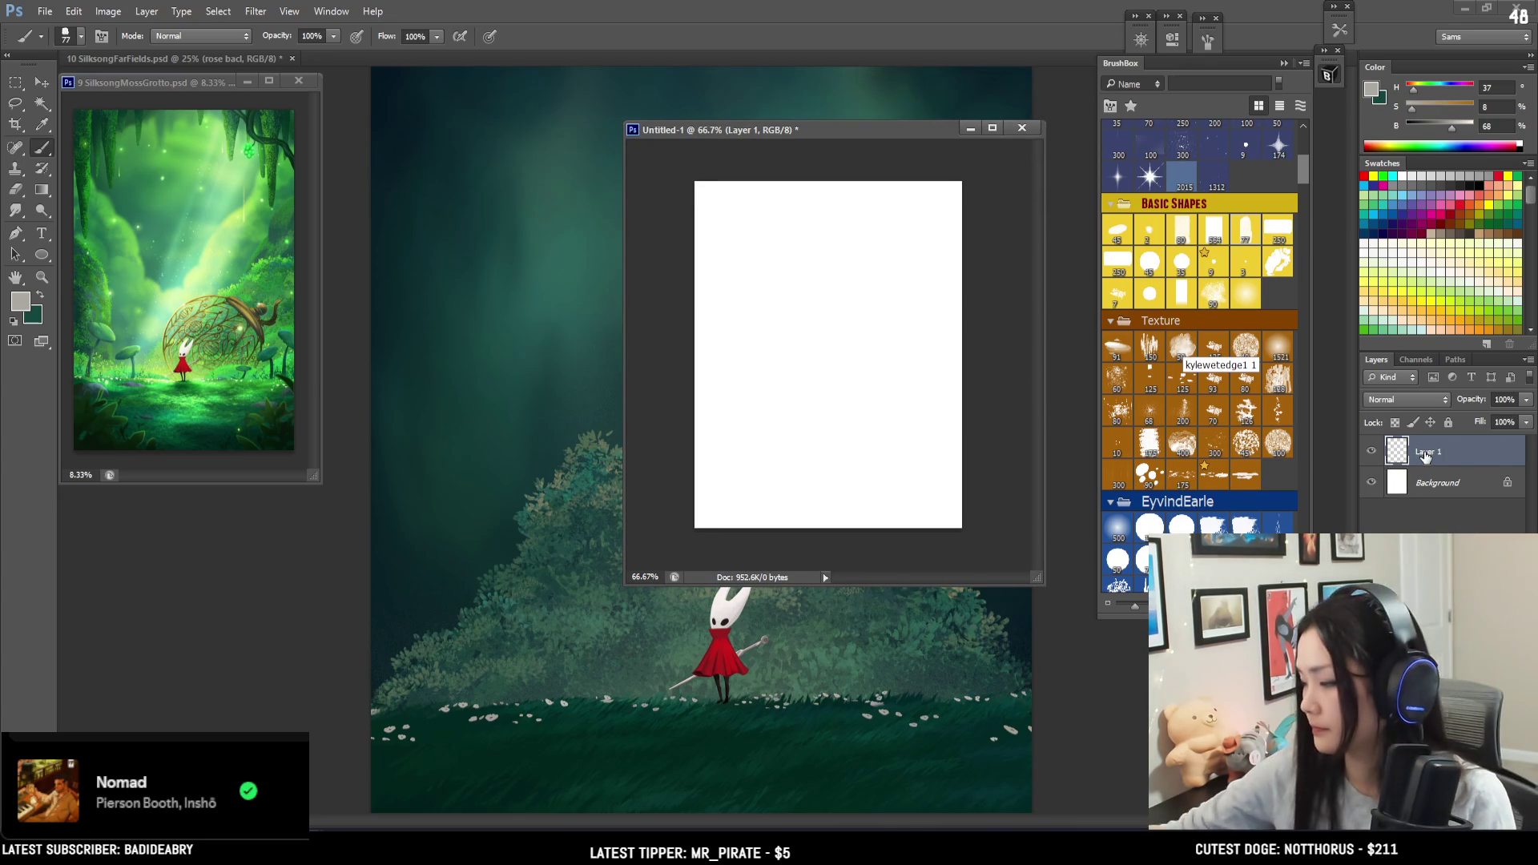
pyautogui.moveTo(1452, 127); pyautogui.dragTo(1398, 141)
pyautogui.moveTo(718, 326)
pyautogui.mouseDown()
pyautogui.moveTo(835, 320)
pyautogui.moveTo(833, 357)
pyautogui.moveTo(807, 330)
pyautogui.moveTo(806, 353)
pyautogui.moveTo(833, 320)
pyautogui.moveTo(817, 340)
pyautogui.mouseUp()
pyautogui.hotkey('ctrl', 'z')
# - Sample dark grey and paint a solid rounded blob near the canvas's upper middle
pyautogui.press('[')
pyautogui.press('[')
pyautogui.press('[')
pyautogui.hotkey('ctrl', 'z')
pyautogui.keyDown('alt'); pyautogui.click(826, 333); pyautogui.keyUp('alt')
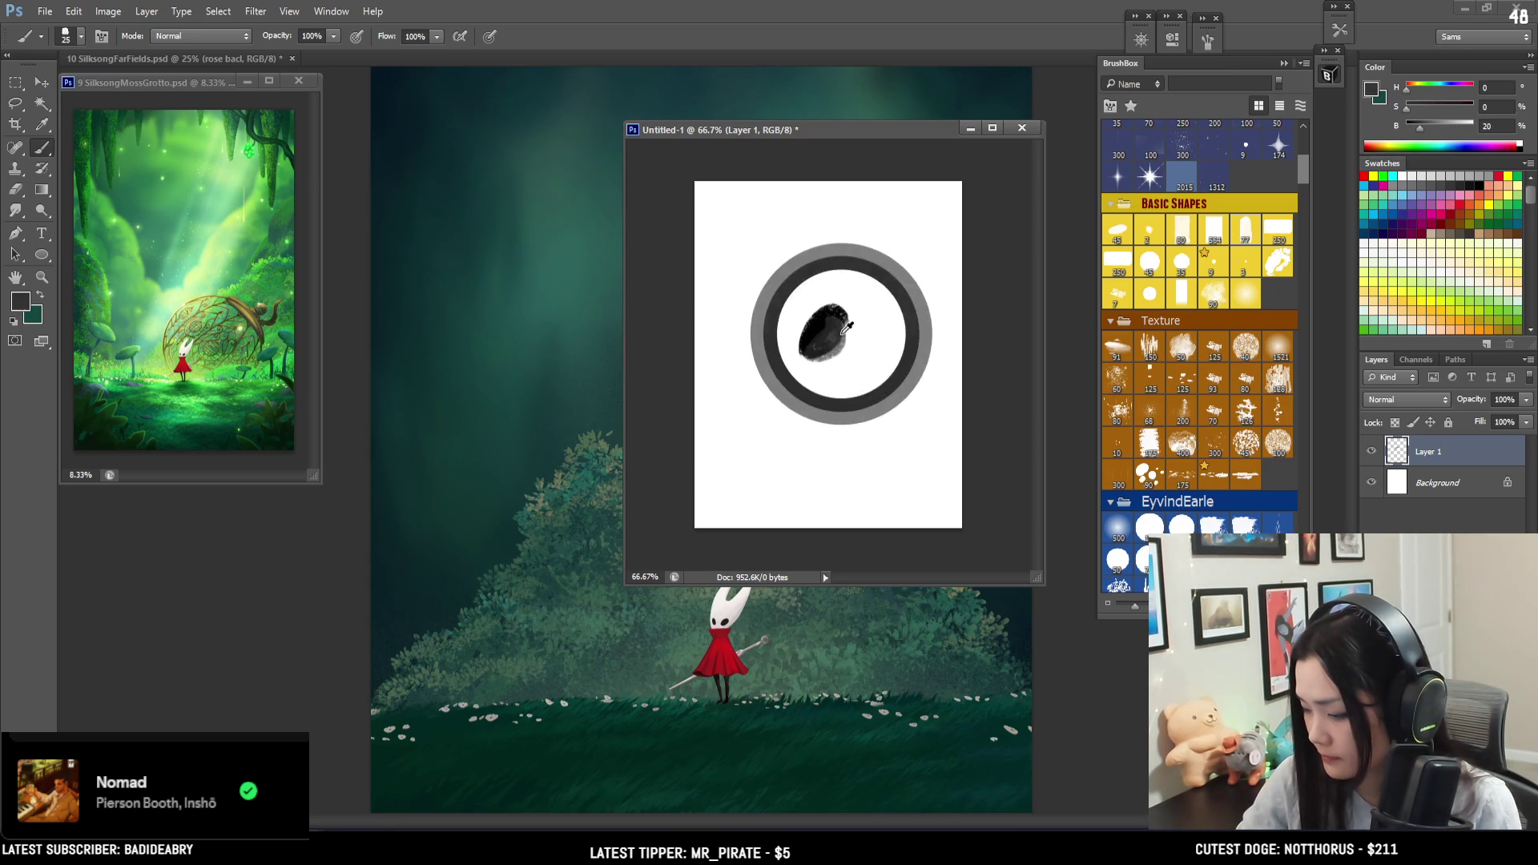
pyautogui.press(']')
pyautogui.moveTo(829, 320); pyautogui.dragTo(851, 330)
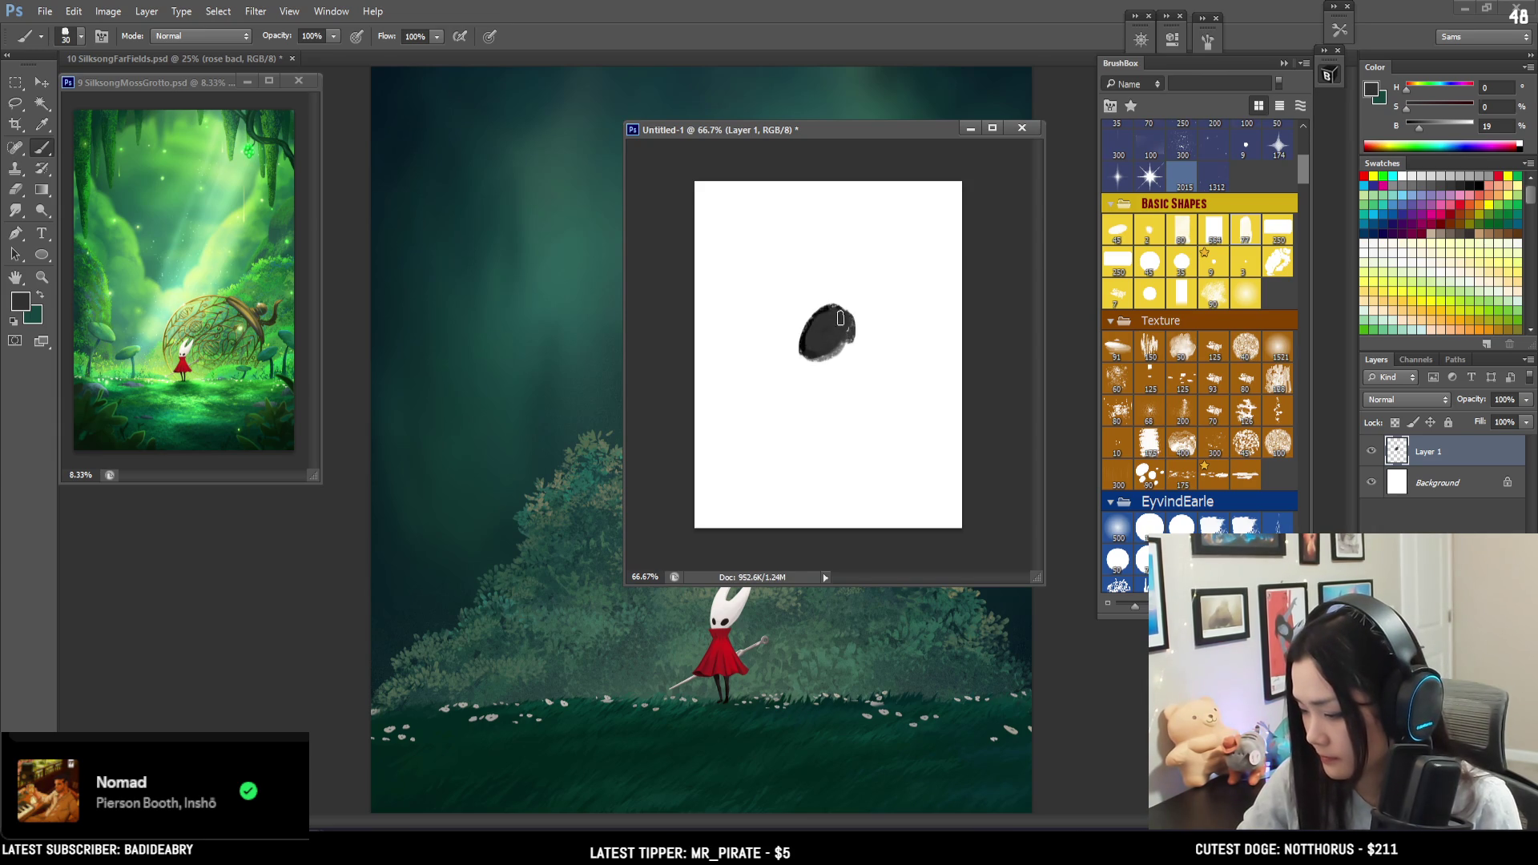
pyautogui.moveTo(855, 315)
pyautogui.mouseDown()
pyautogui.moveTo(864, 344)
pyautogui.moveTo(838, 343)
pyautogui.mouseUp()
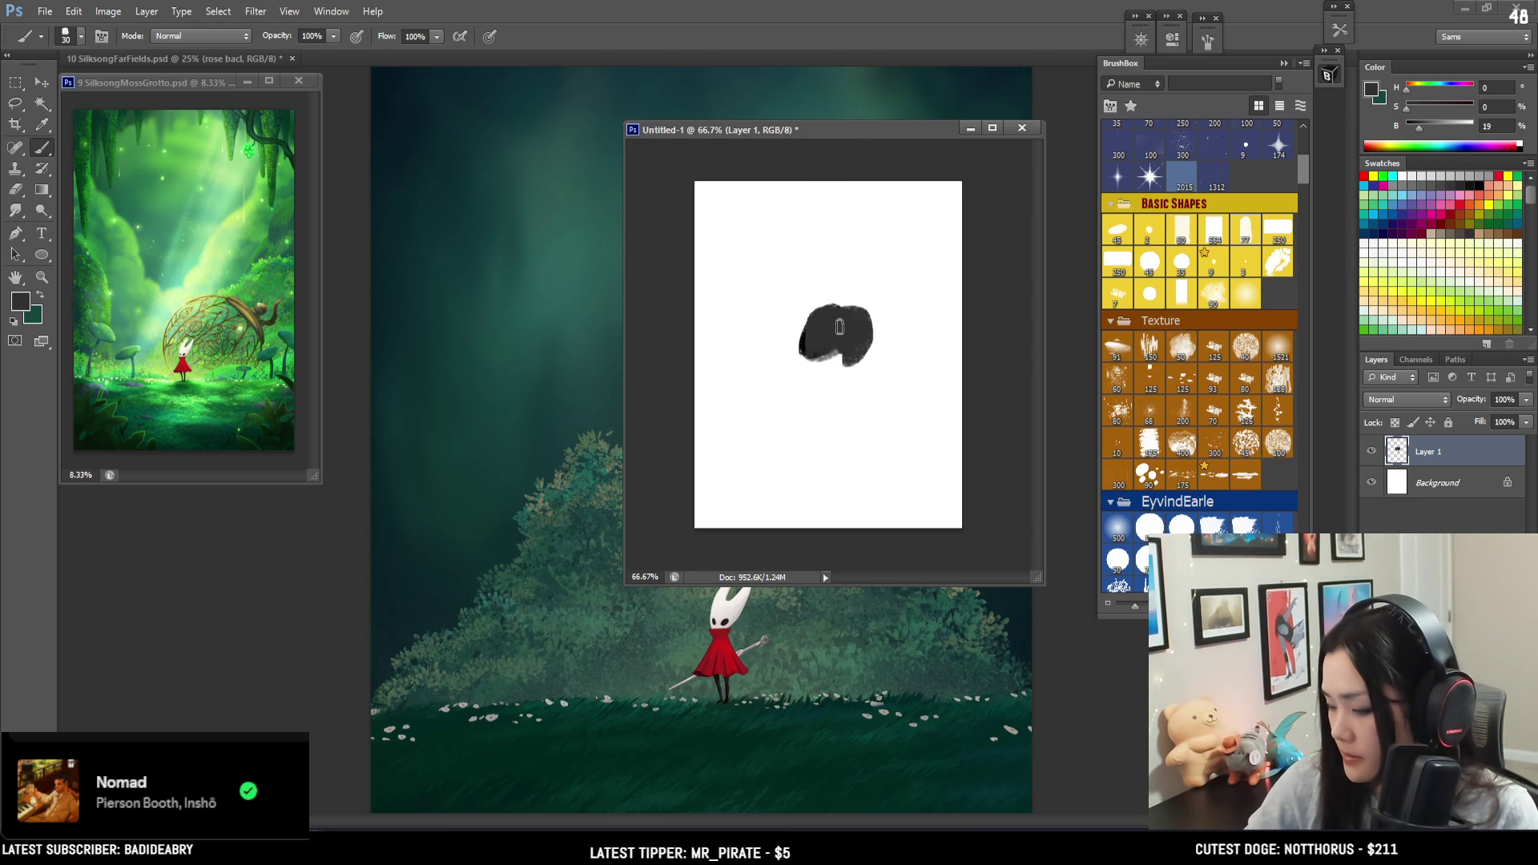
pyautogui.moveTo(805, 340); pyautogui.dragTo(837, 355)
pyautogui.press('[')
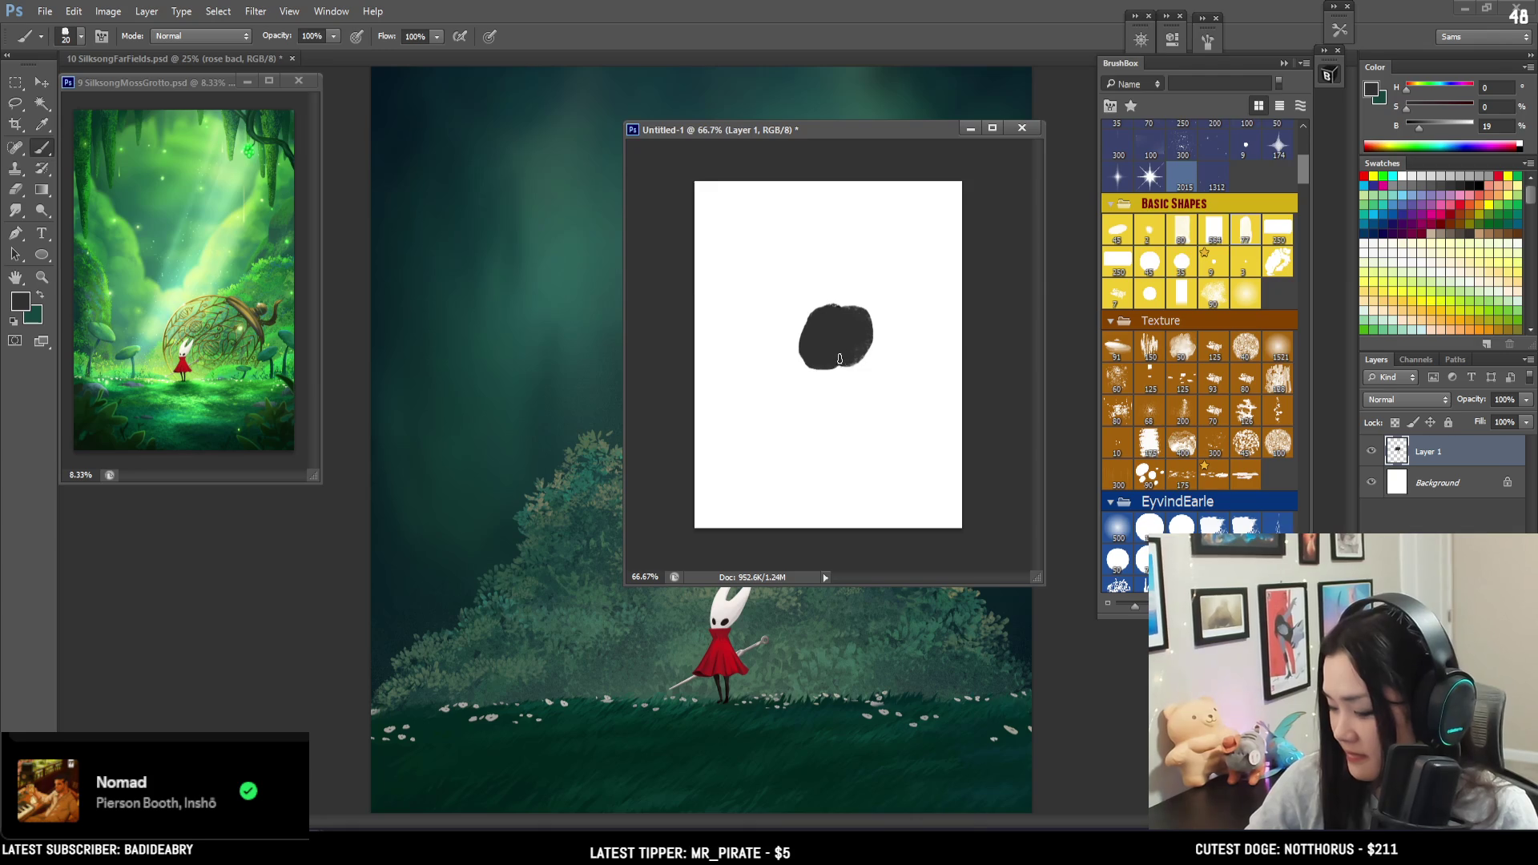